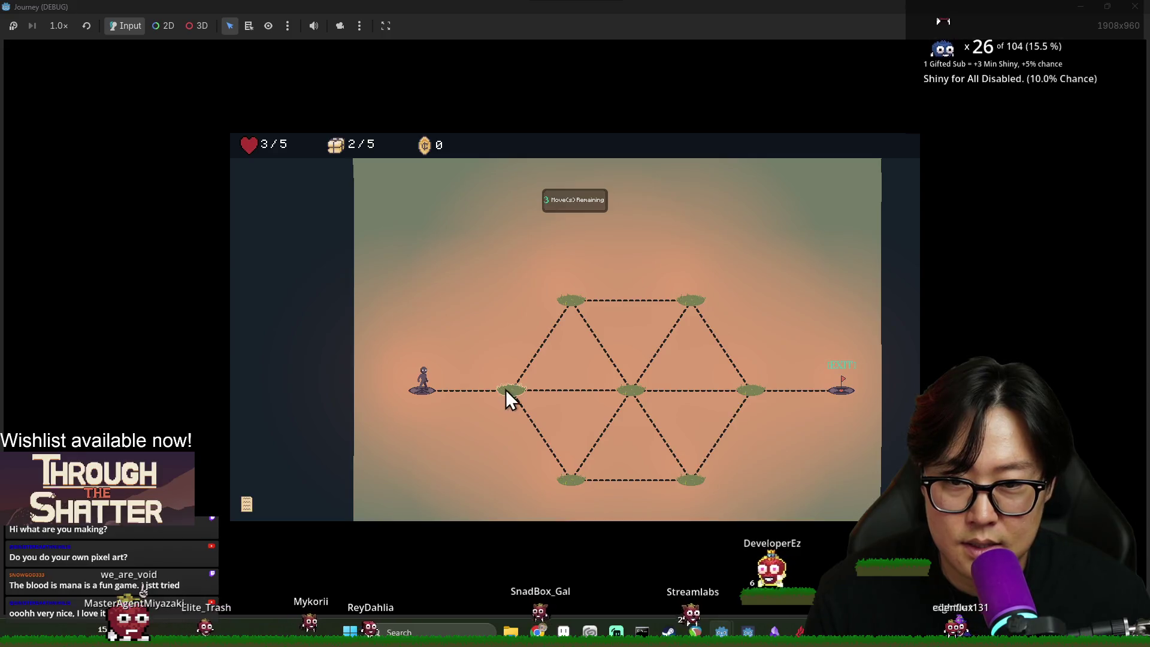
- Walk the character node by node from the start pad to the centre node in the running Journey game
click(513, 393)
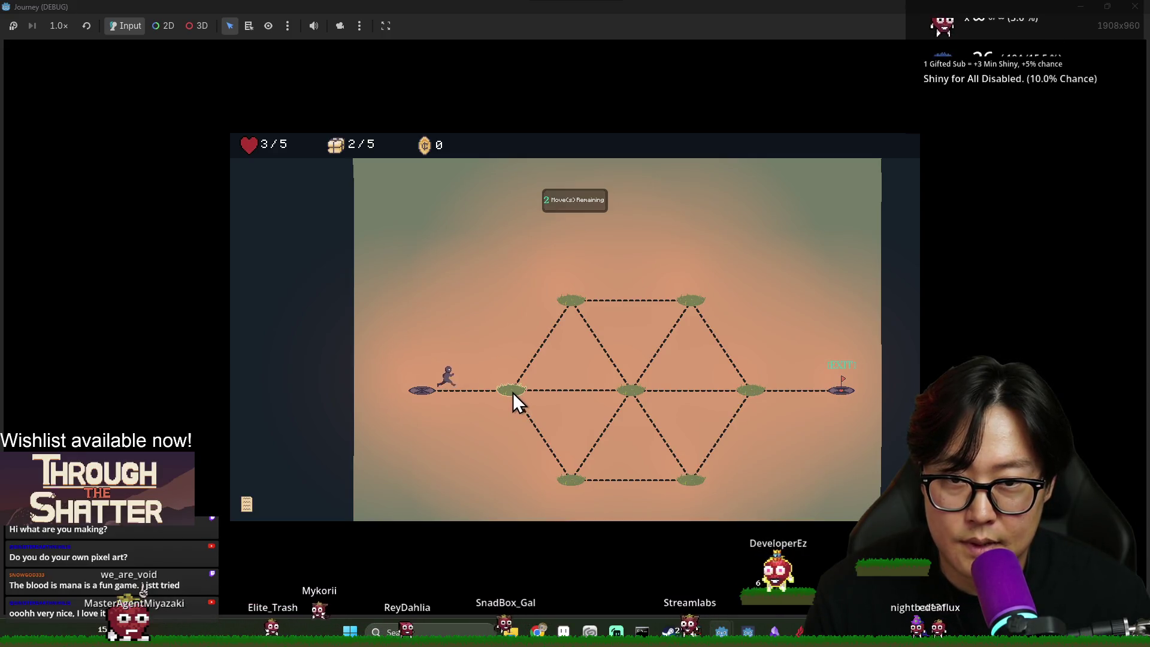
click(569, 300)
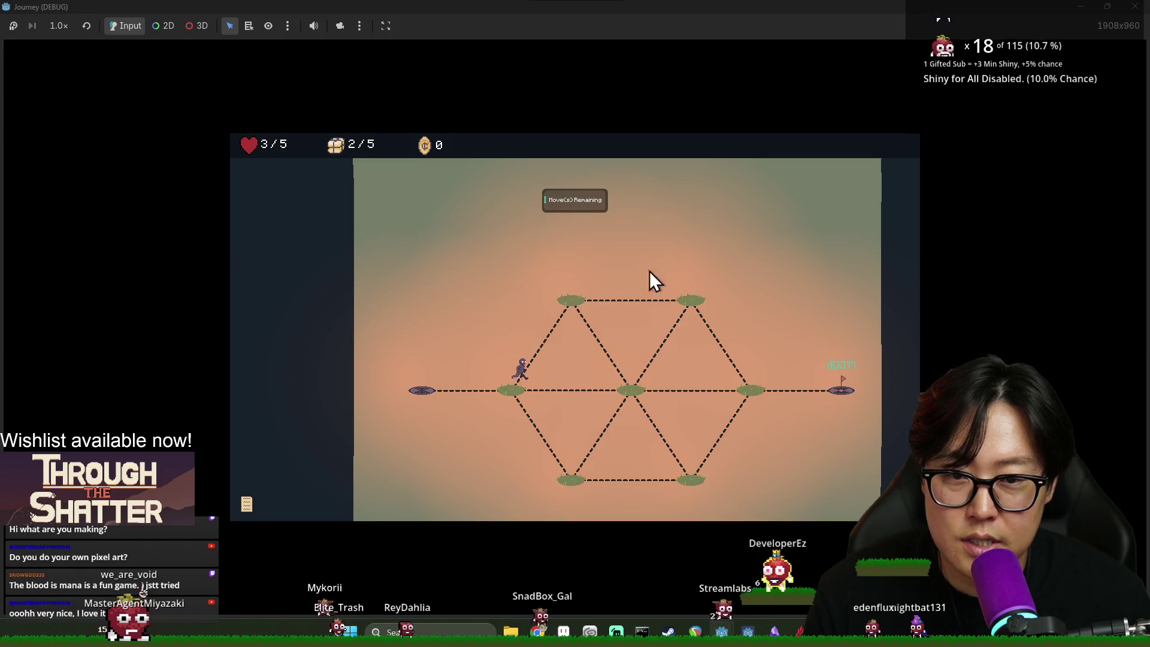
click(625, 392)
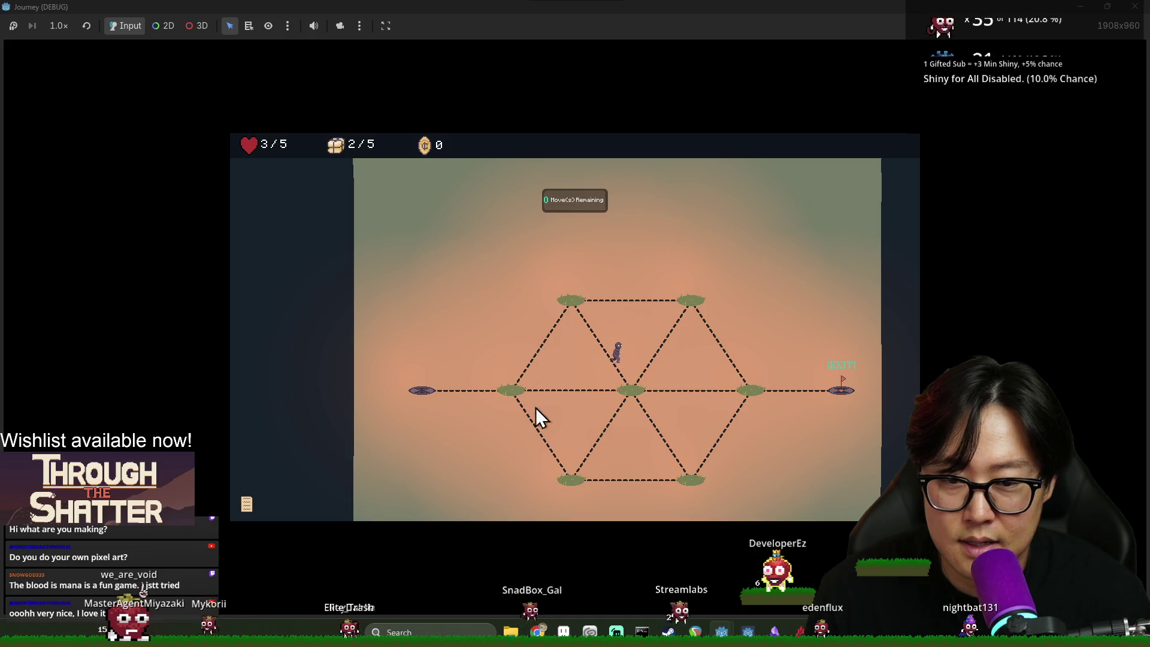
click(509, 395)
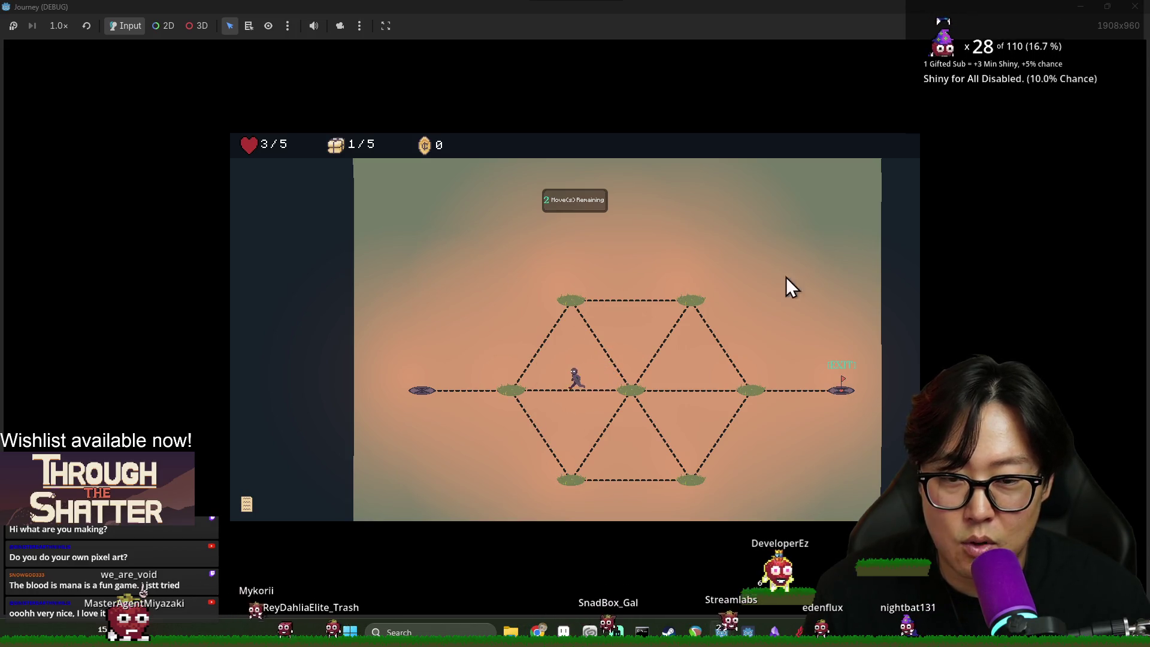
- Stop the running game with F8 and clear the FileSystem filter box for a new search
key(F8)
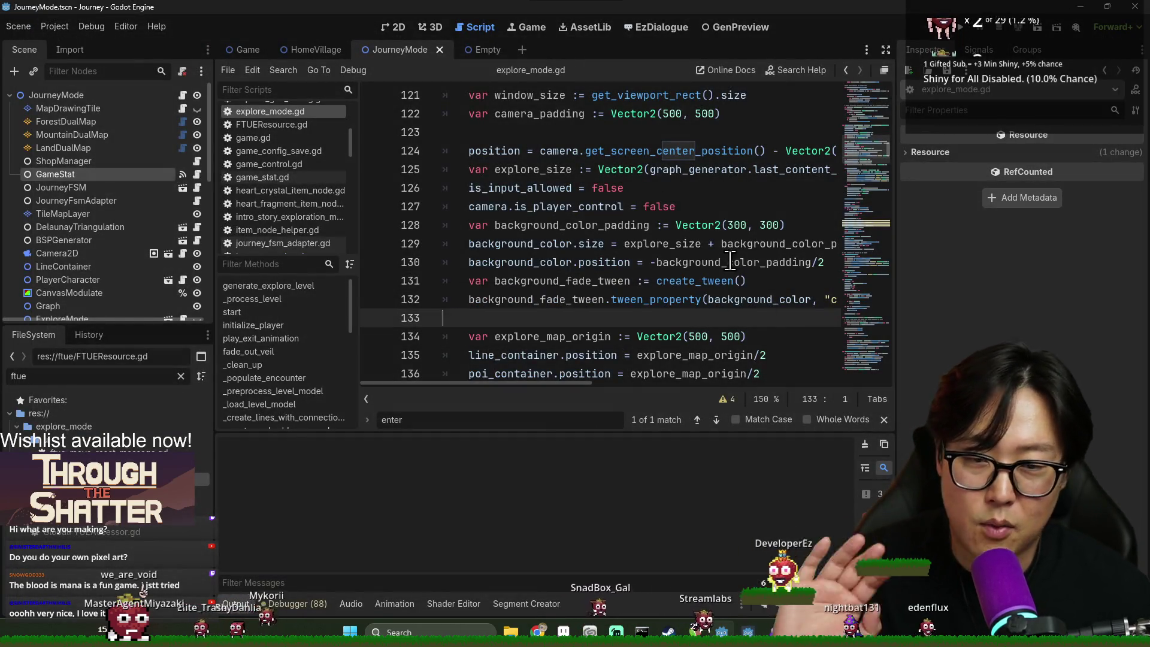
click(671, 207)
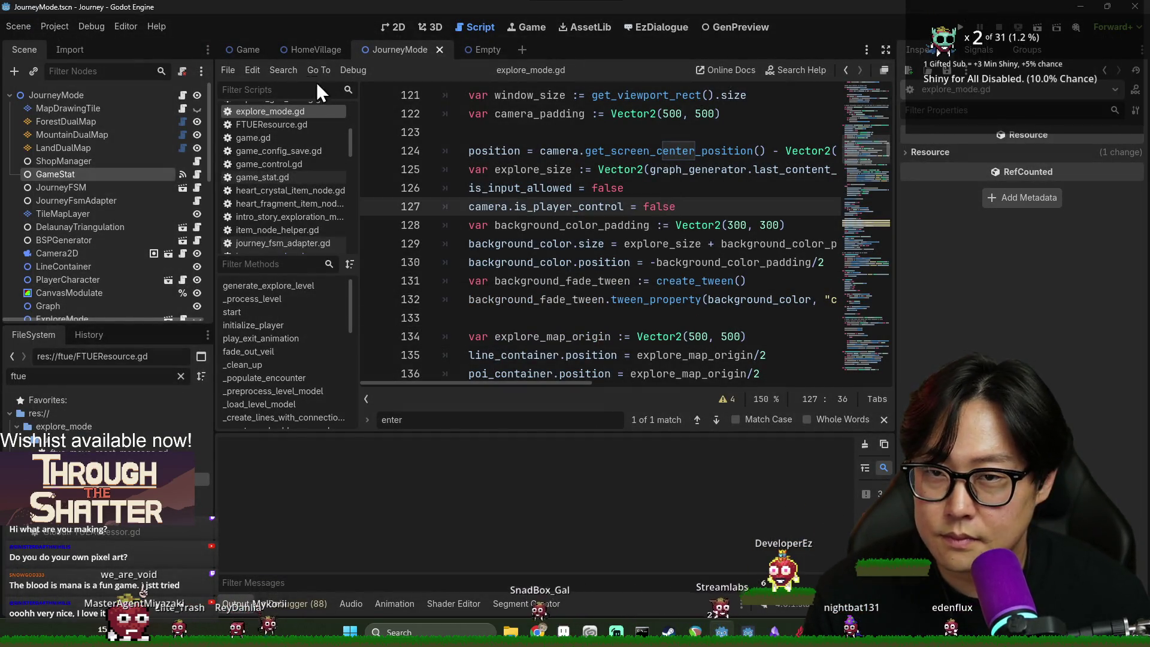
click(90, 377)
text(a)
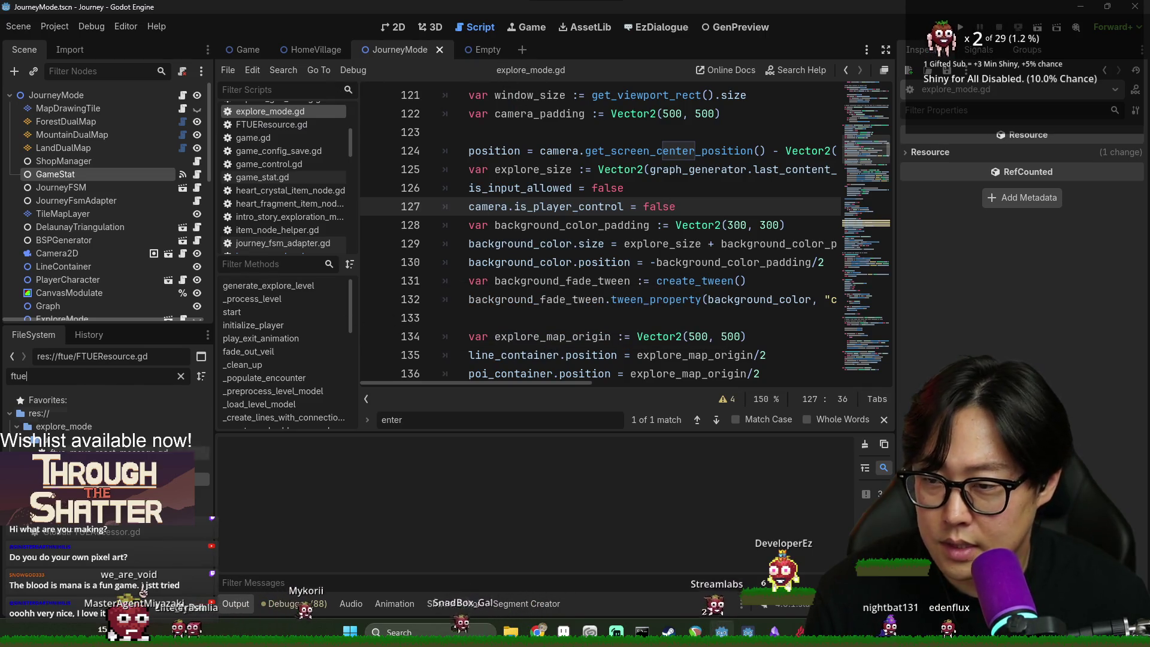
key(BackSpace)
key(BackSpace)
key(BackSpace)
- Filter FileSystem for 'homevil', open HomeVillage.tscn and expand the home node's Explore resource
text(homevil)
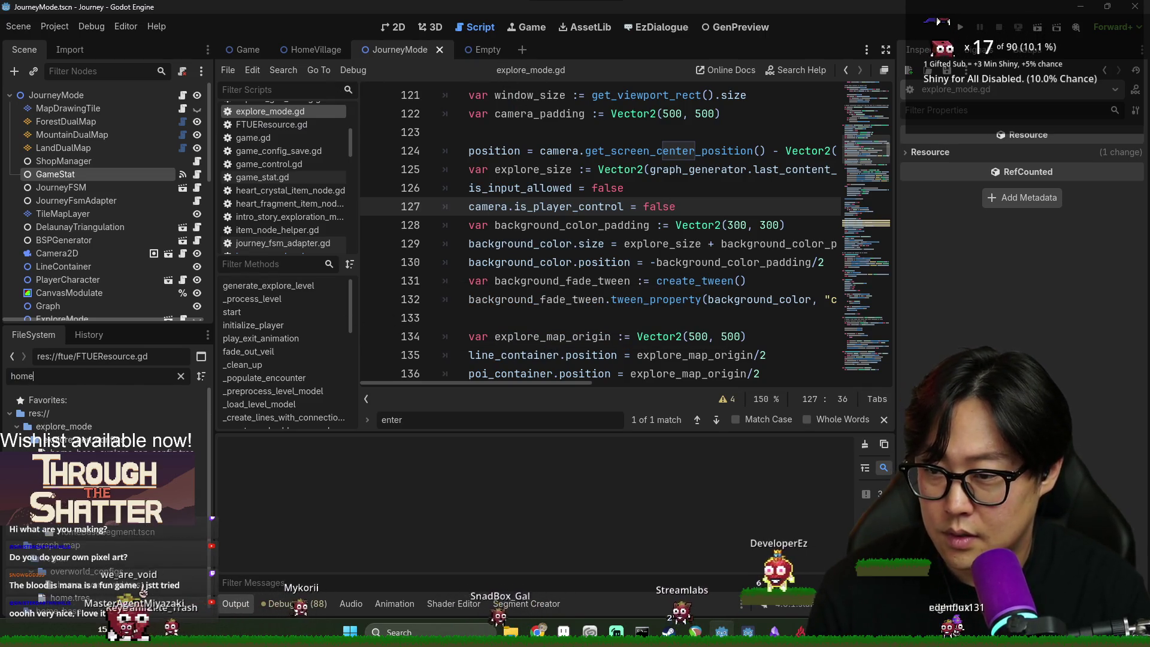
double_click(89, 453)
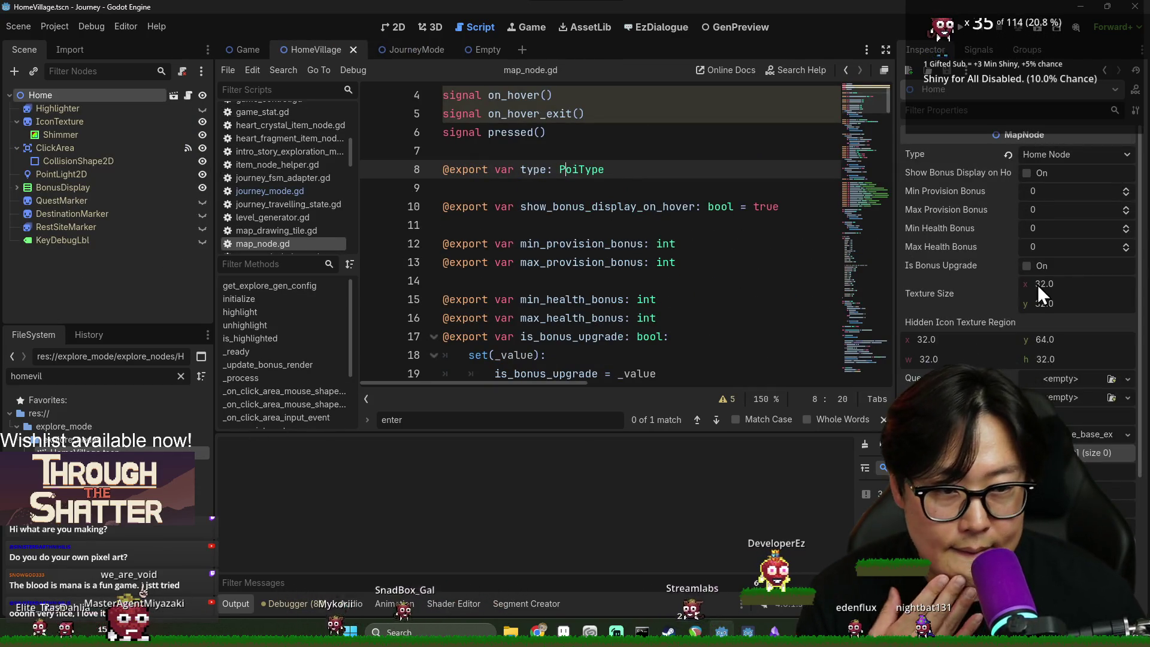
scroll(1020, 277, down, 1)
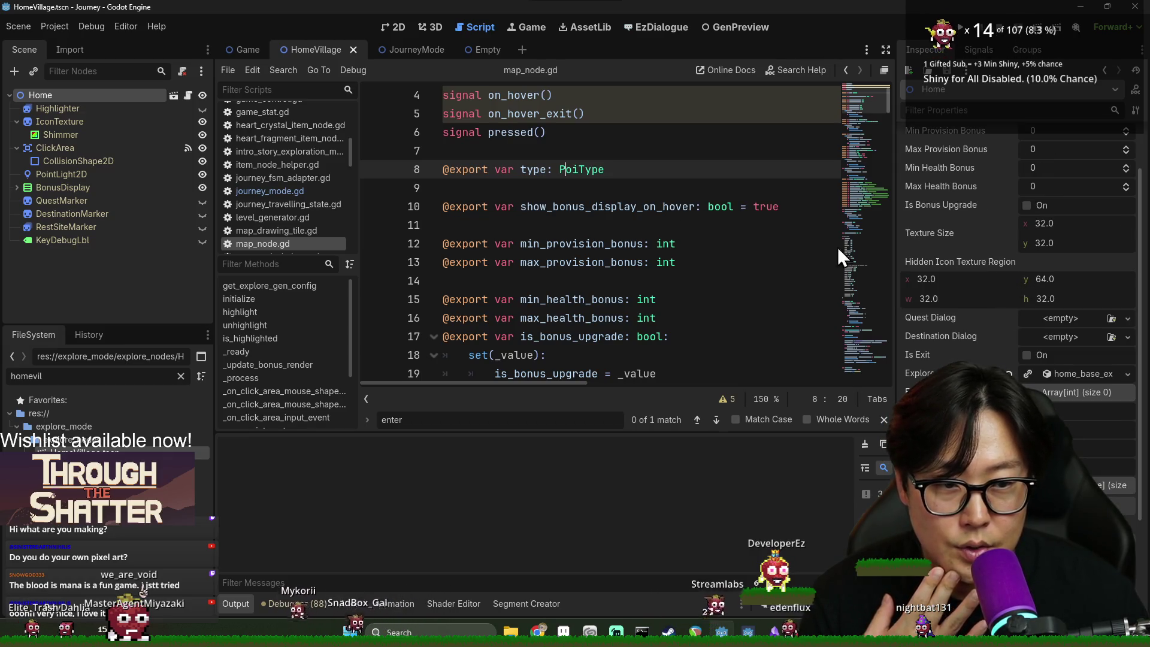
scroll(557, 260, up, 3)
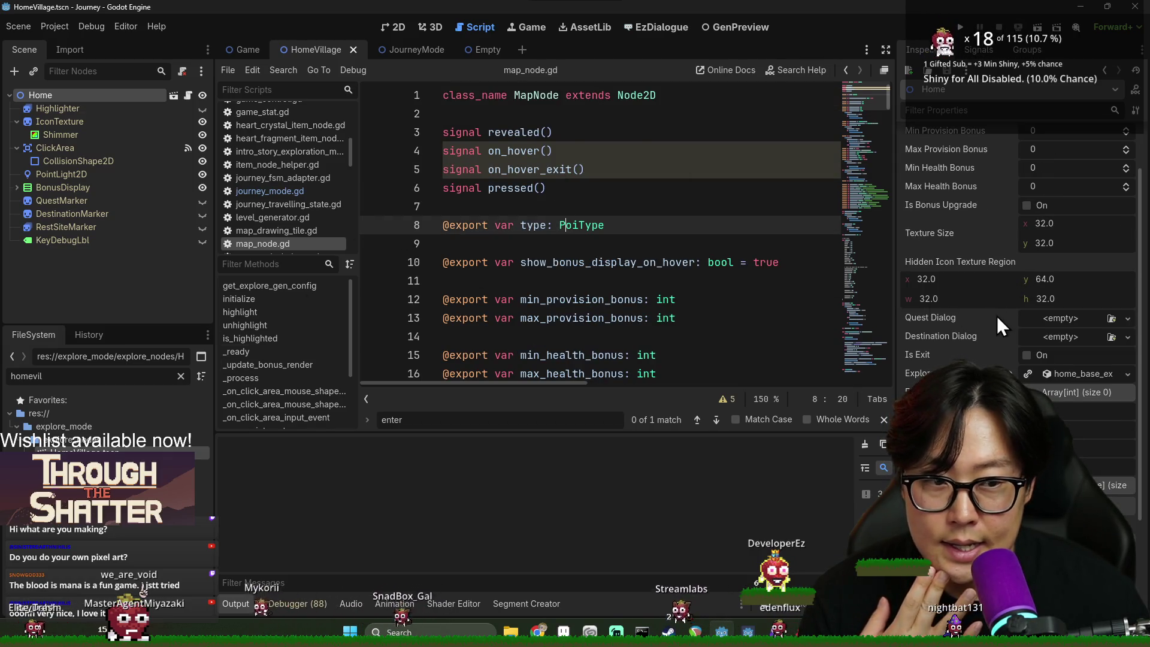
click(1054, 379)
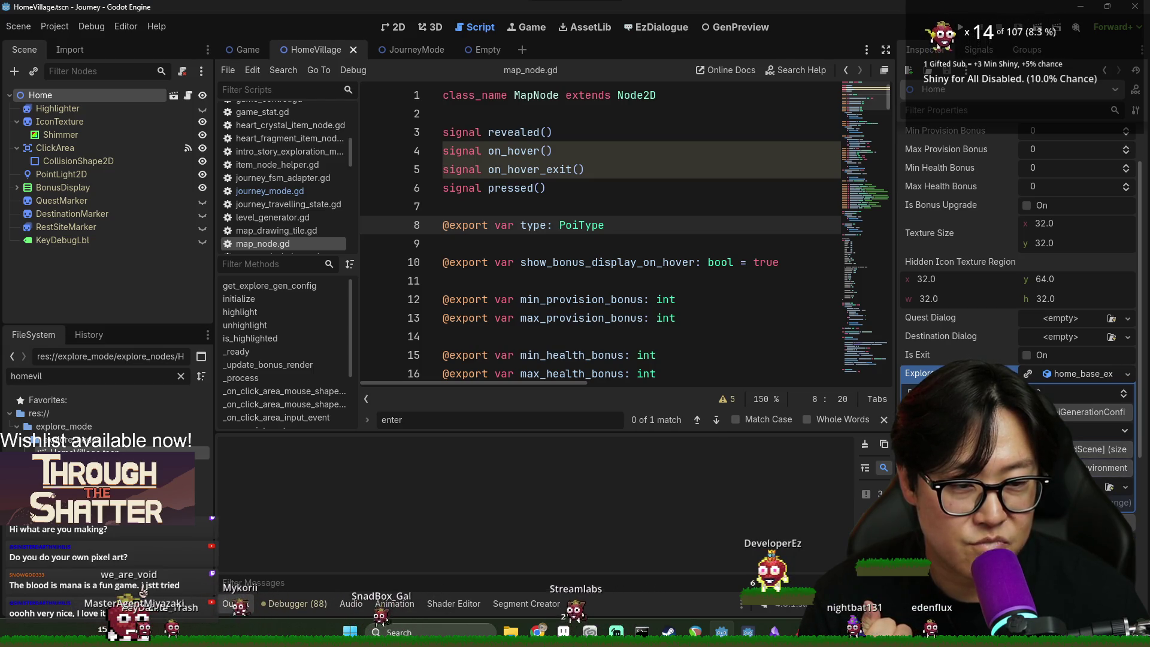
- Look over map_node.gd, then filter the FileSystem for 'explore_gen'
click(449, 299)
click(539, 96)
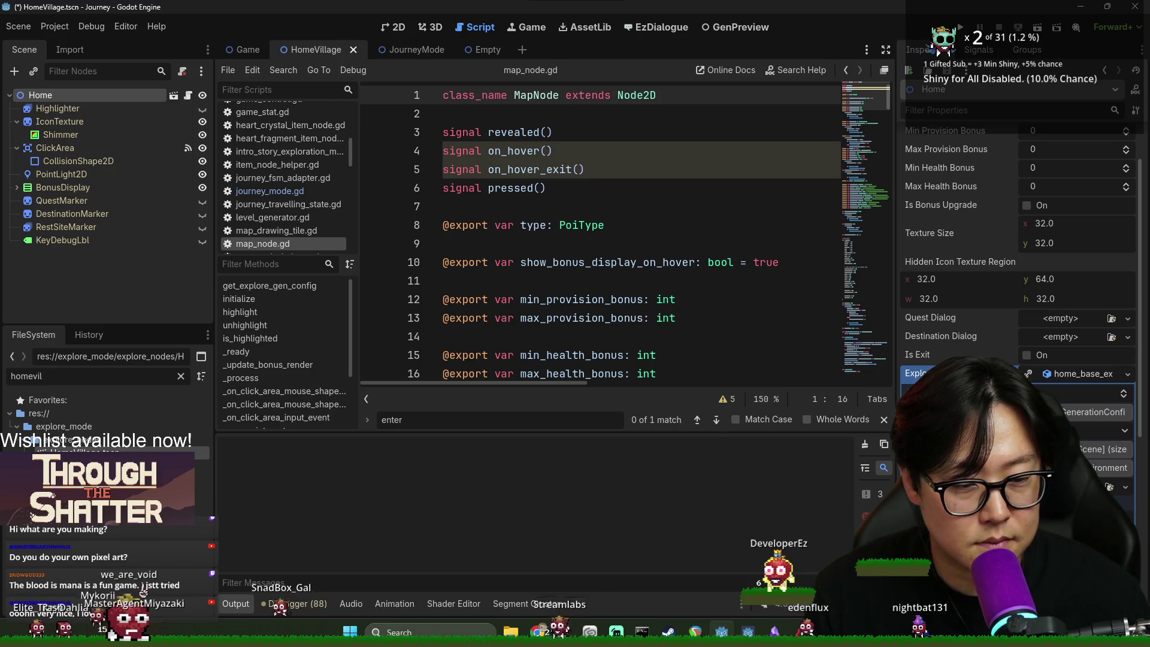
double_click(36, 376)
text(expl)
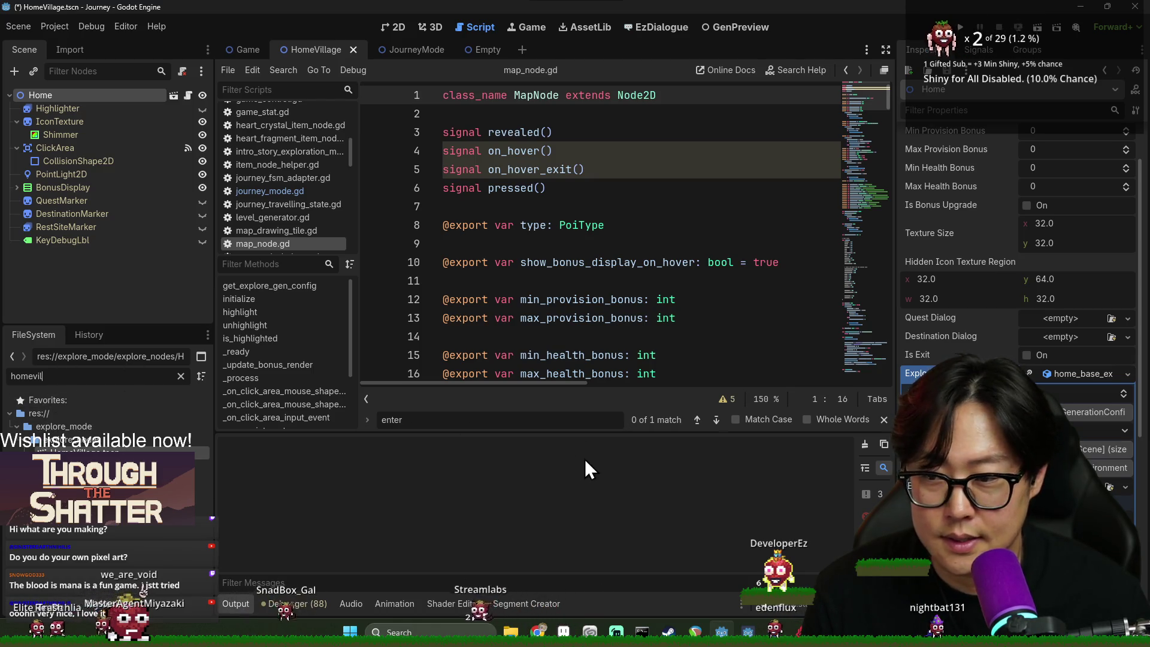
text(ore_)
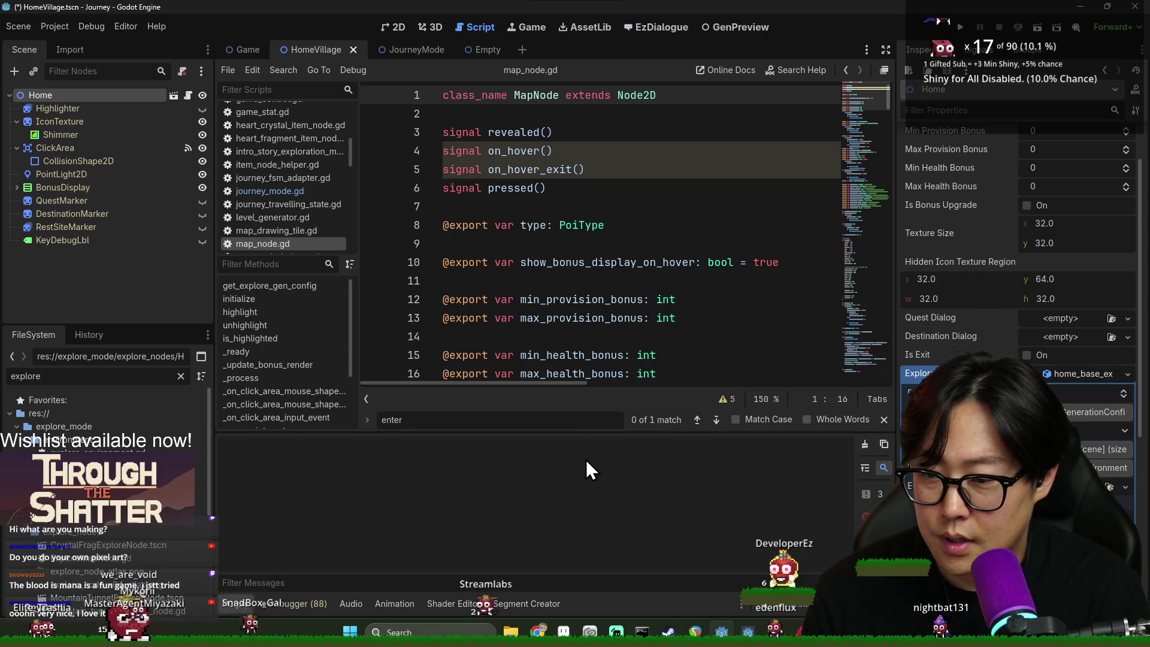
text(gen)
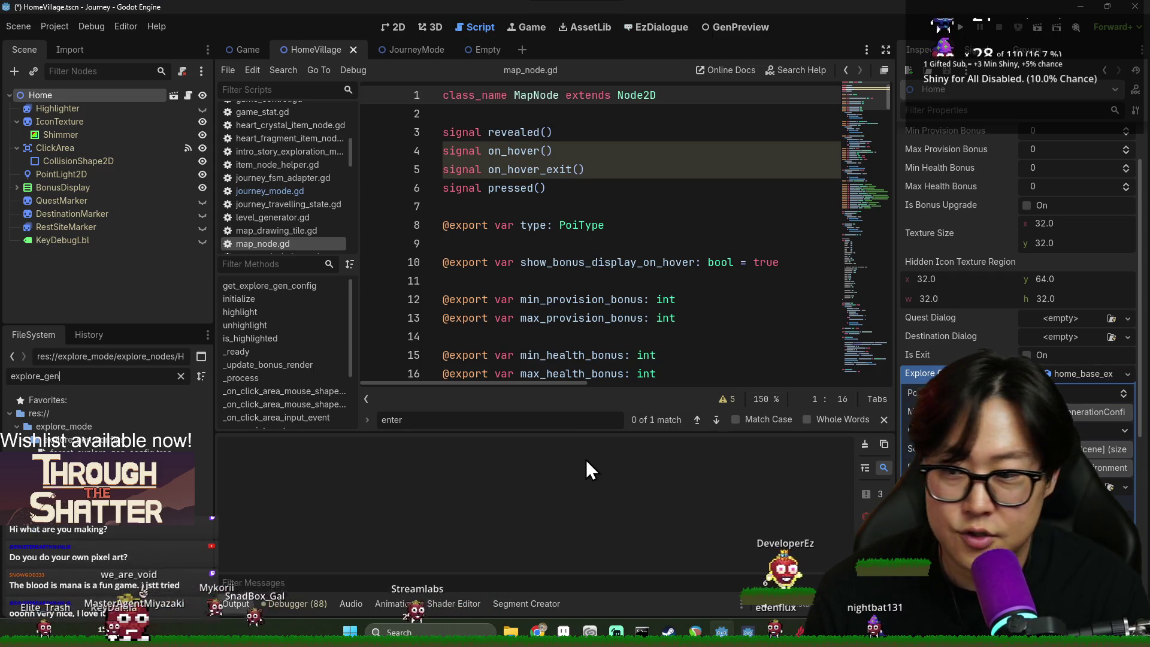
double_click(72, 439)
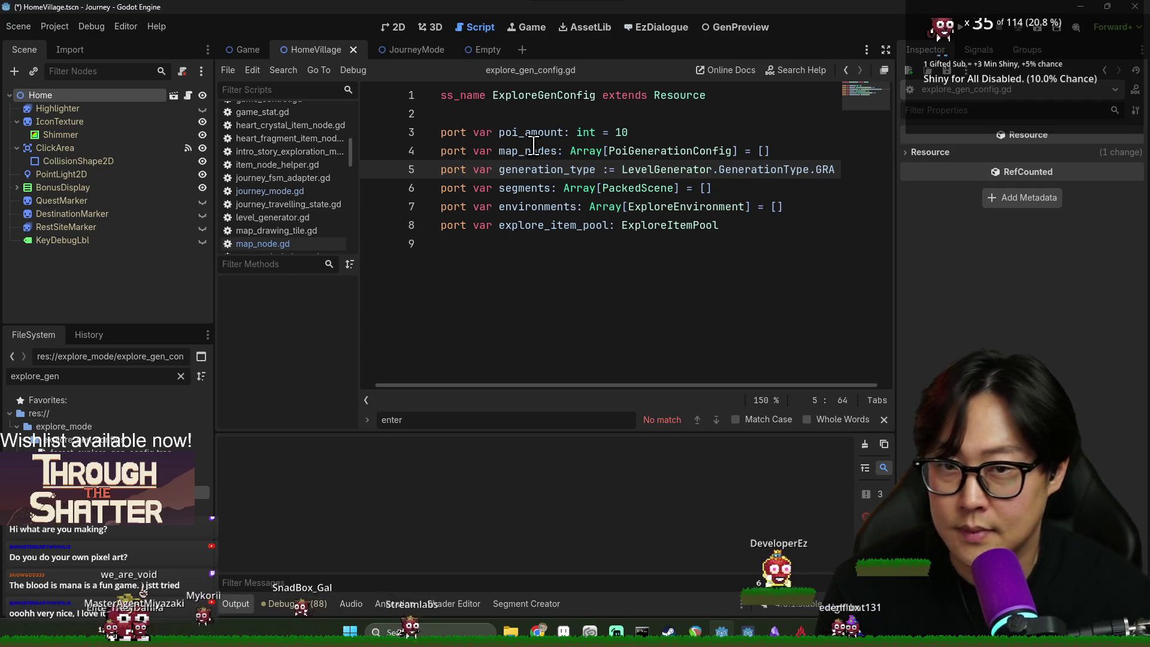
scroll(598, 382, left, 5)
click(783, 226)
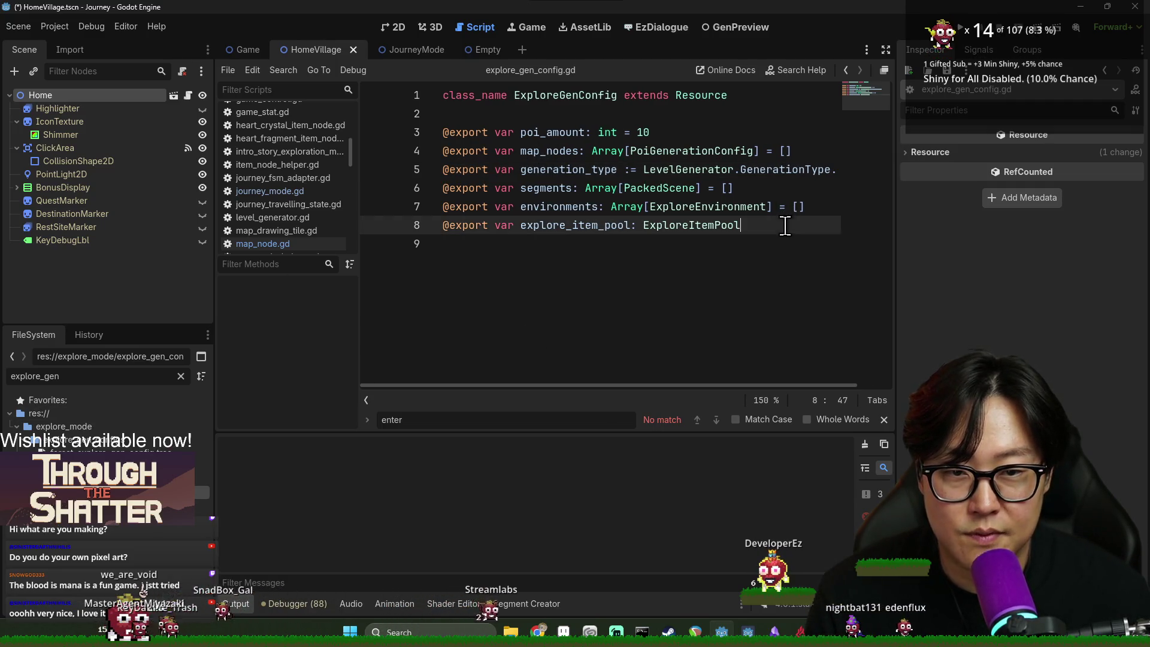
key(Escape)
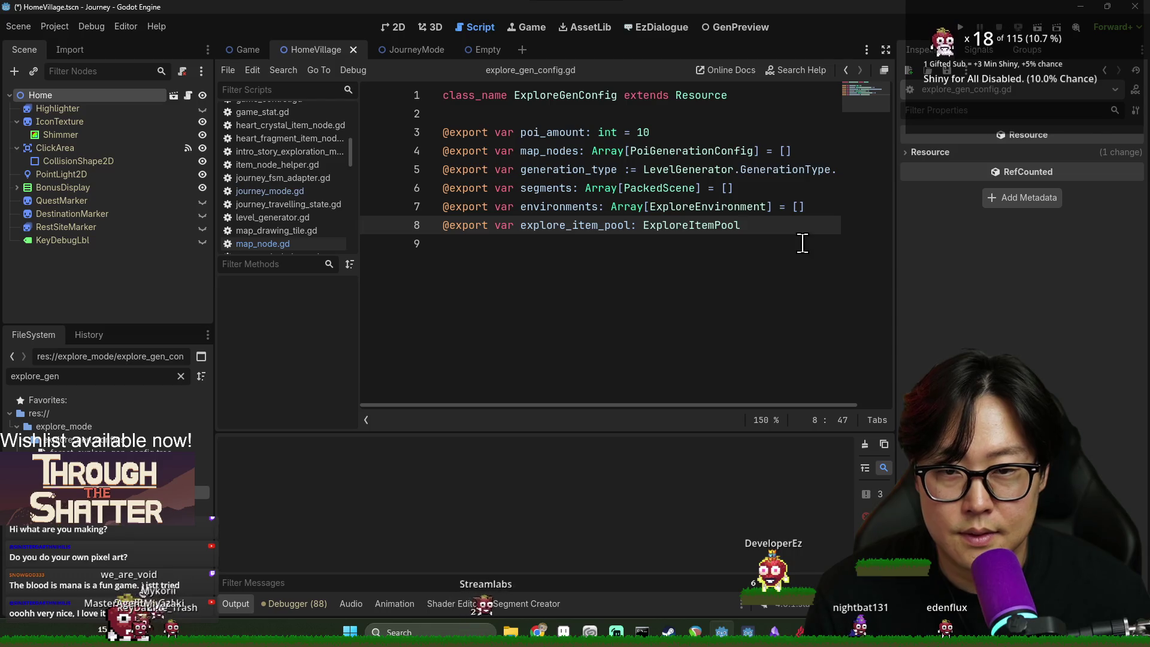
key(Return)
text(@export var )
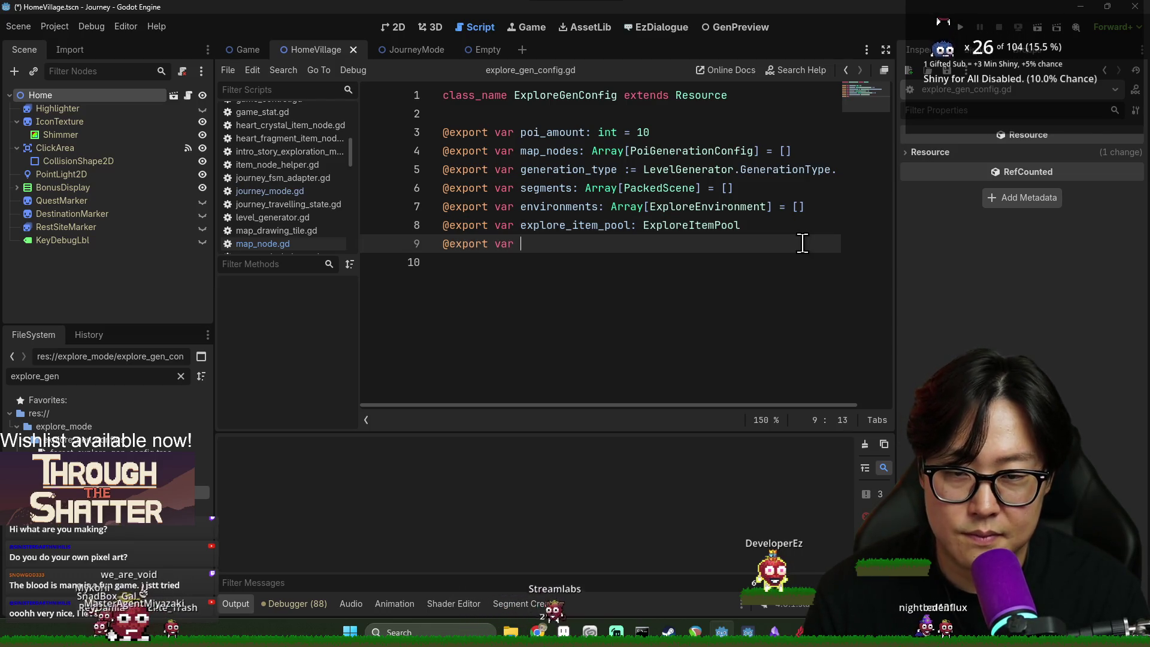
text(safe_z)
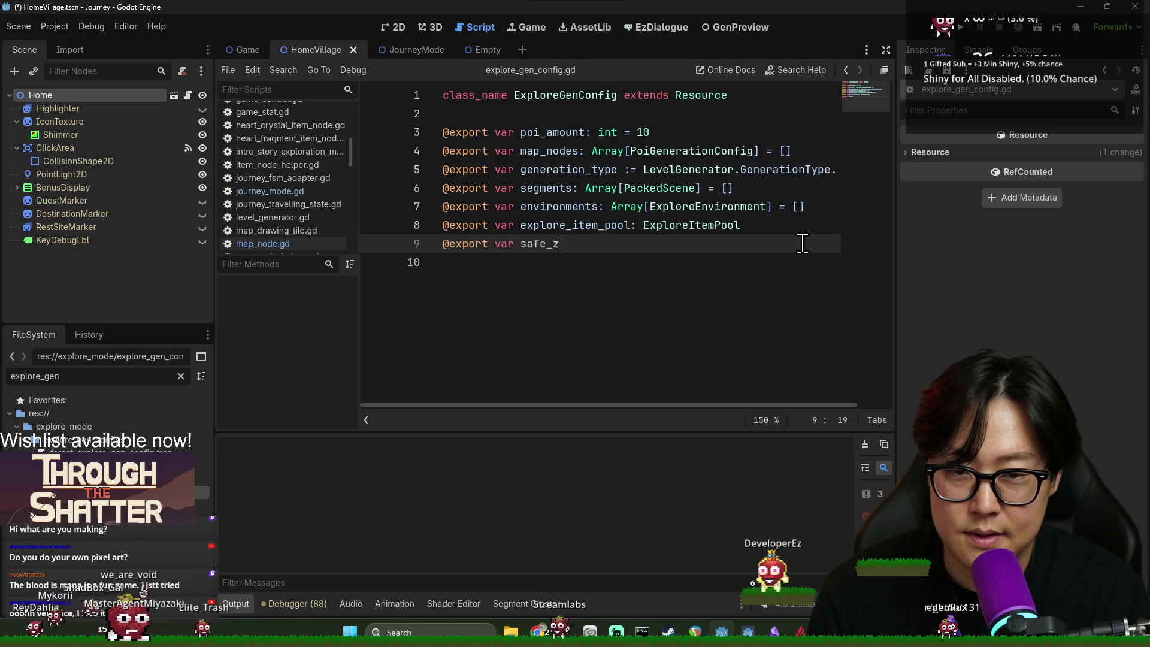
text(one: false)
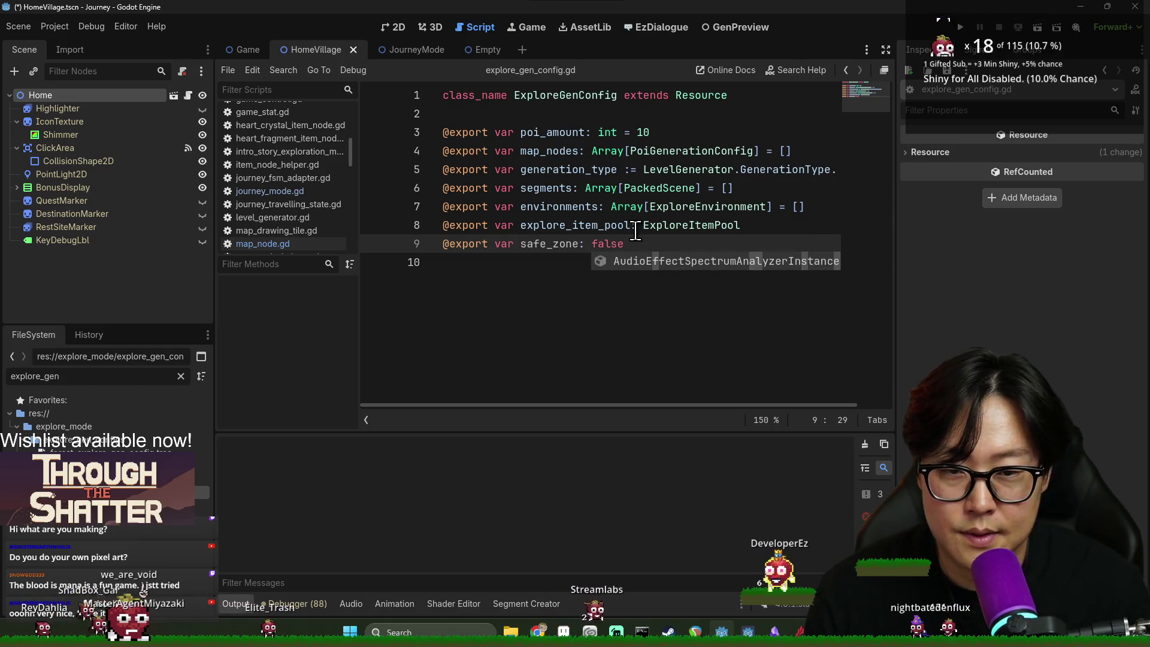
key(Left)
key(Left)
key(Left)
text(=)
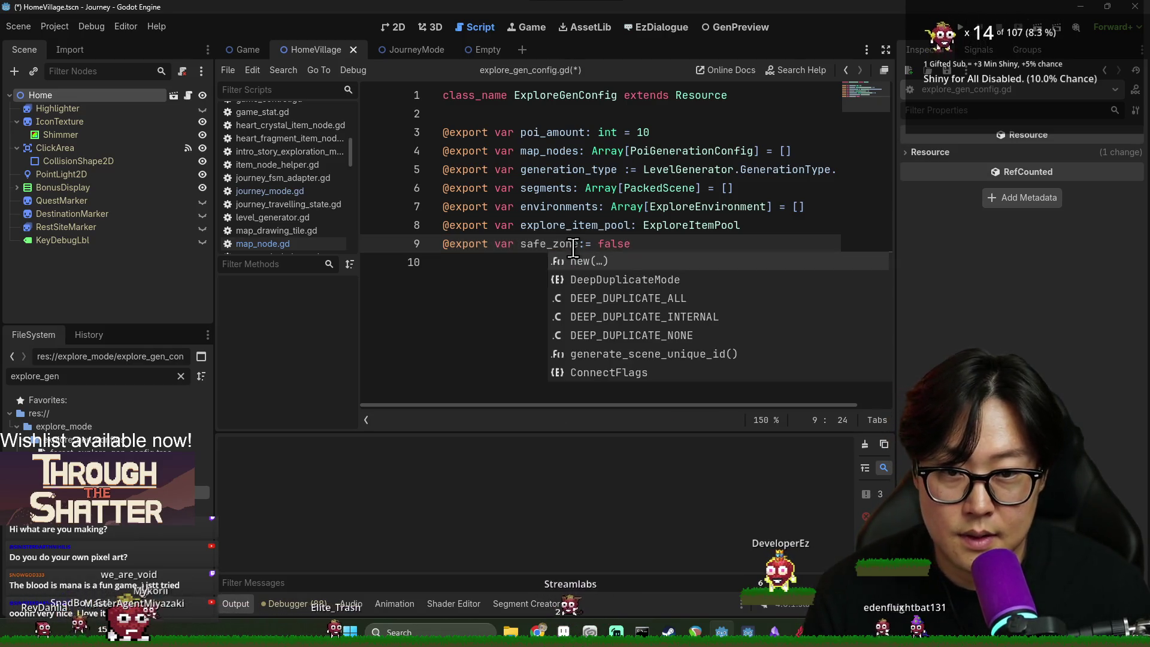
key(Left)
key(Left)
- Save the edited explore_gen_config.gd script with Ctrl+S
click(681, 207)
key(ctrl+s)
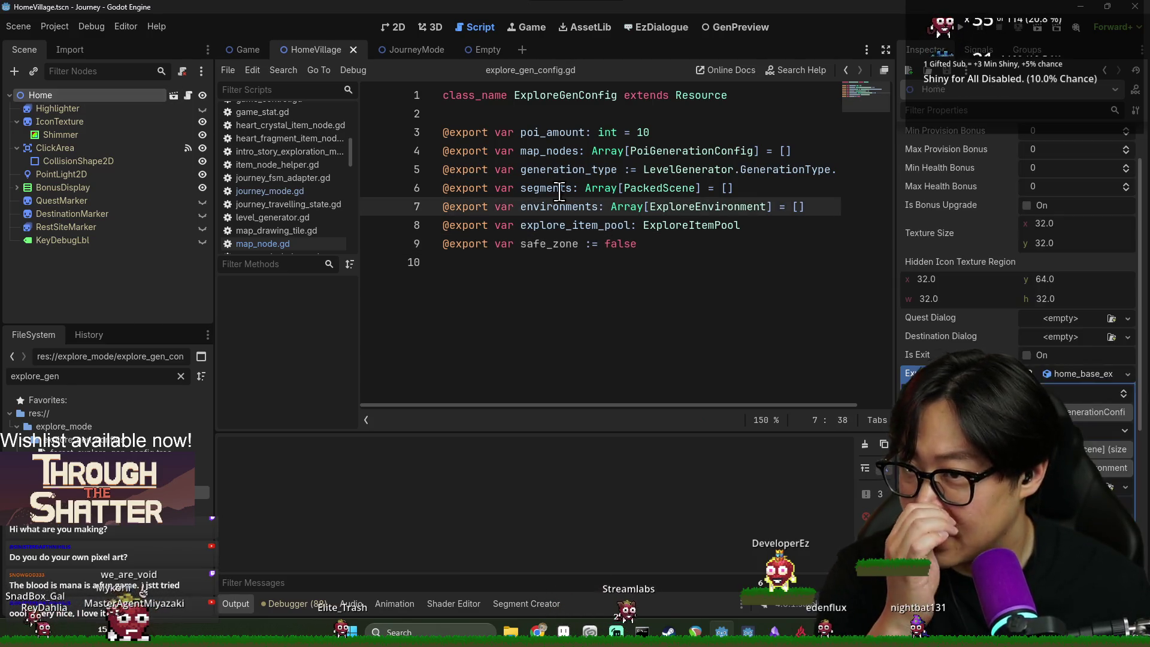
click(529, 220)
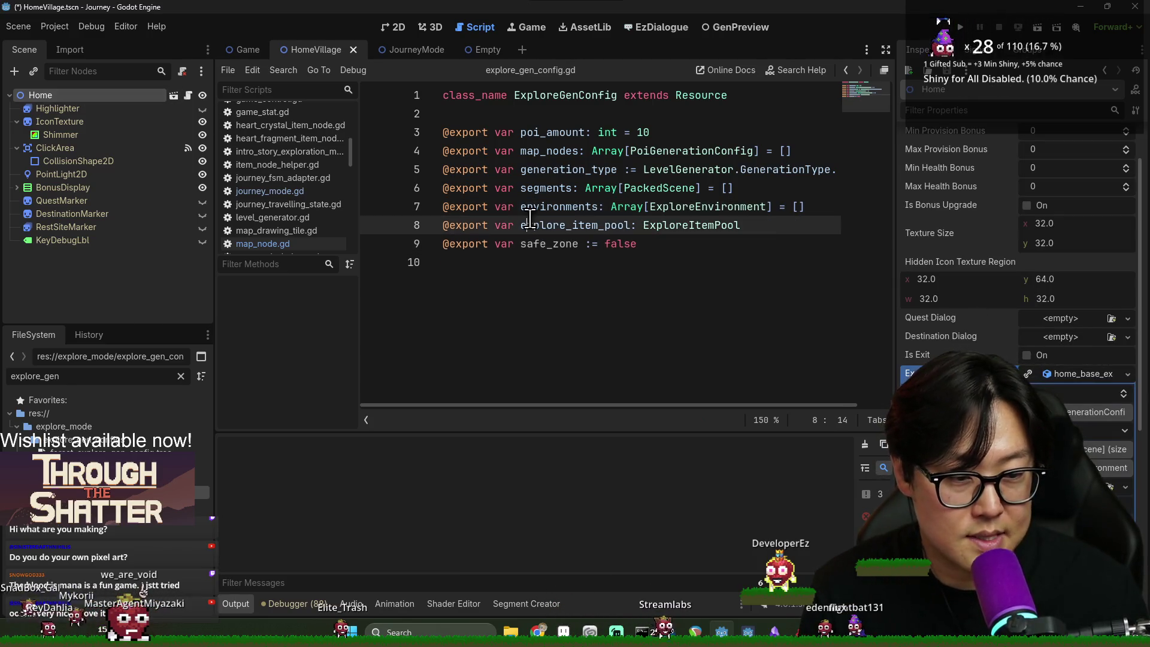
key(ctrl+s)
click(470, 169)
key(ctrl+s)
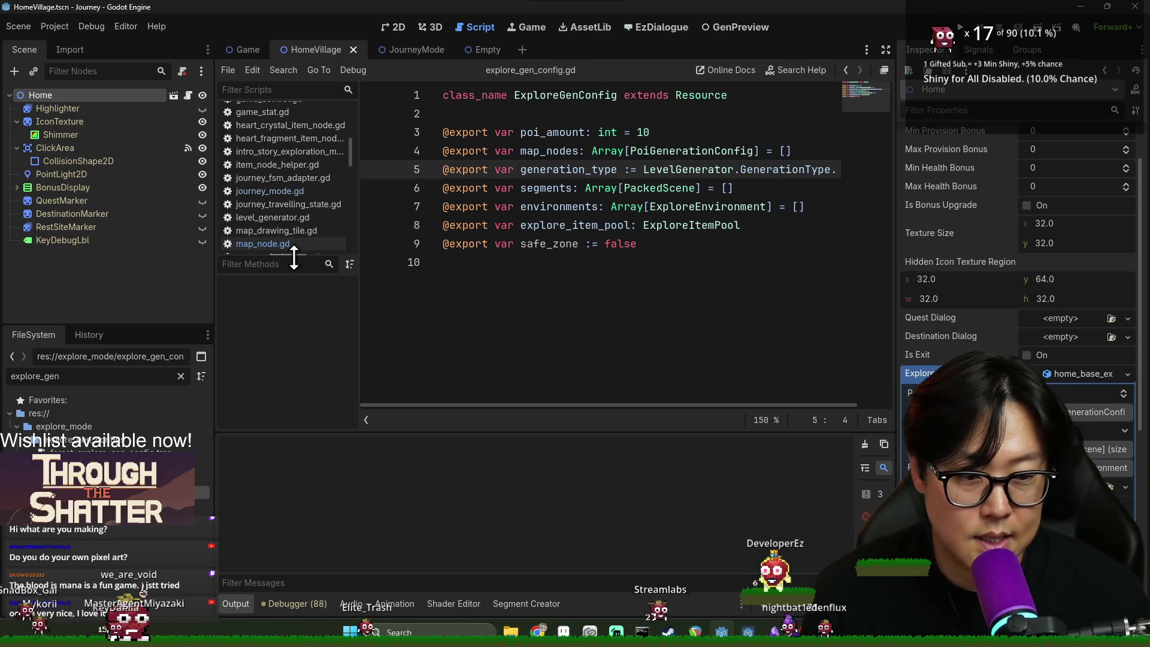
key(ctrl+s)
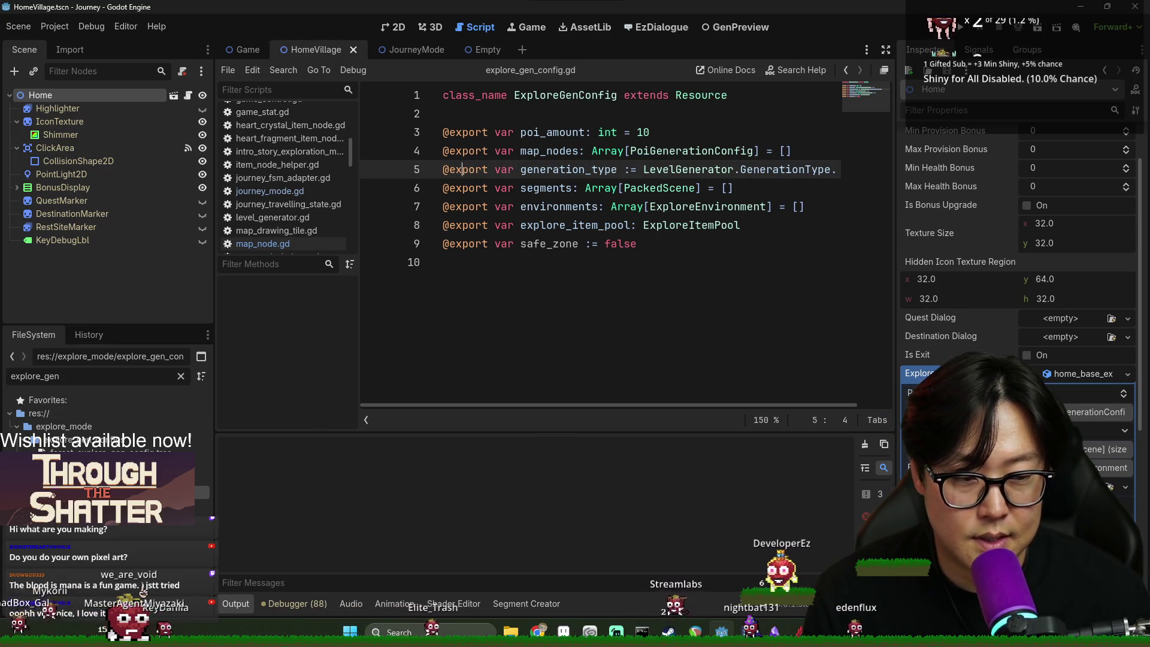
click(641, 318)
key(ctrl+s)
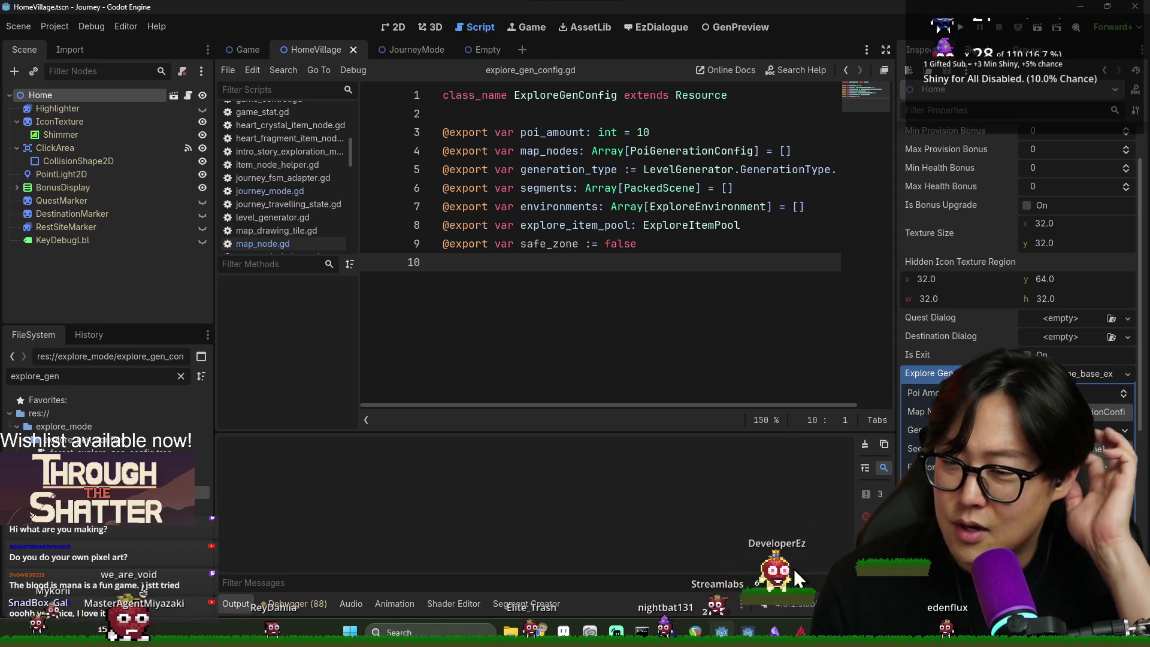
key(ctrl+s)
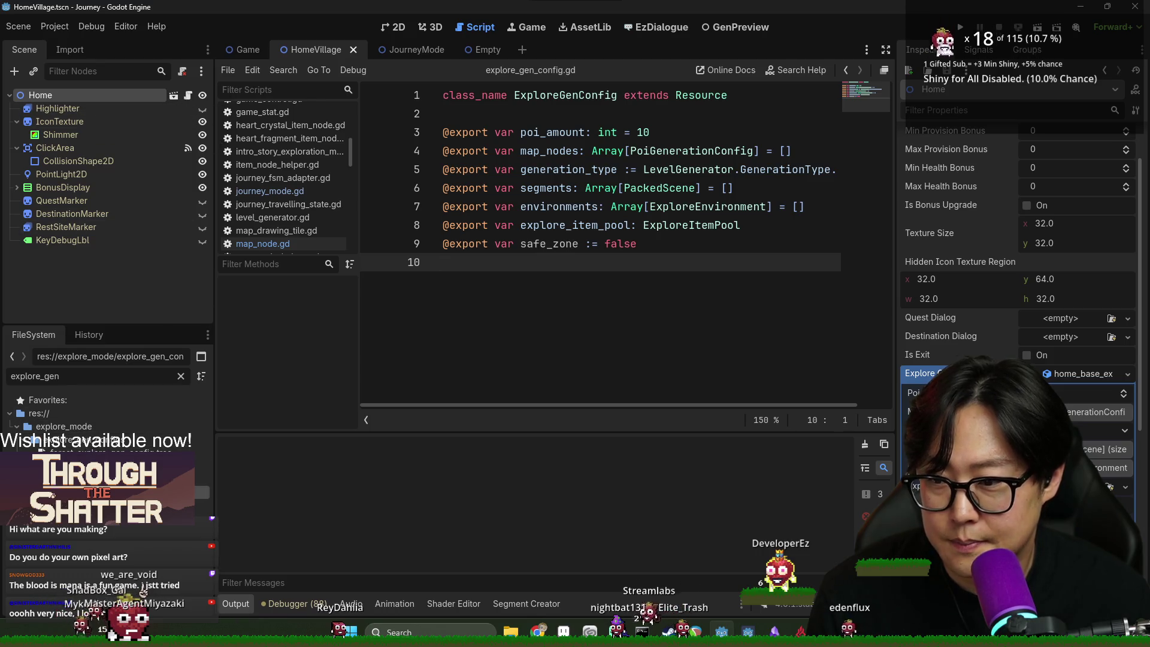
- Open explore_mode.gd from the JourneyMode scene and widen the code area by hiding output and script list
click(407, 50)
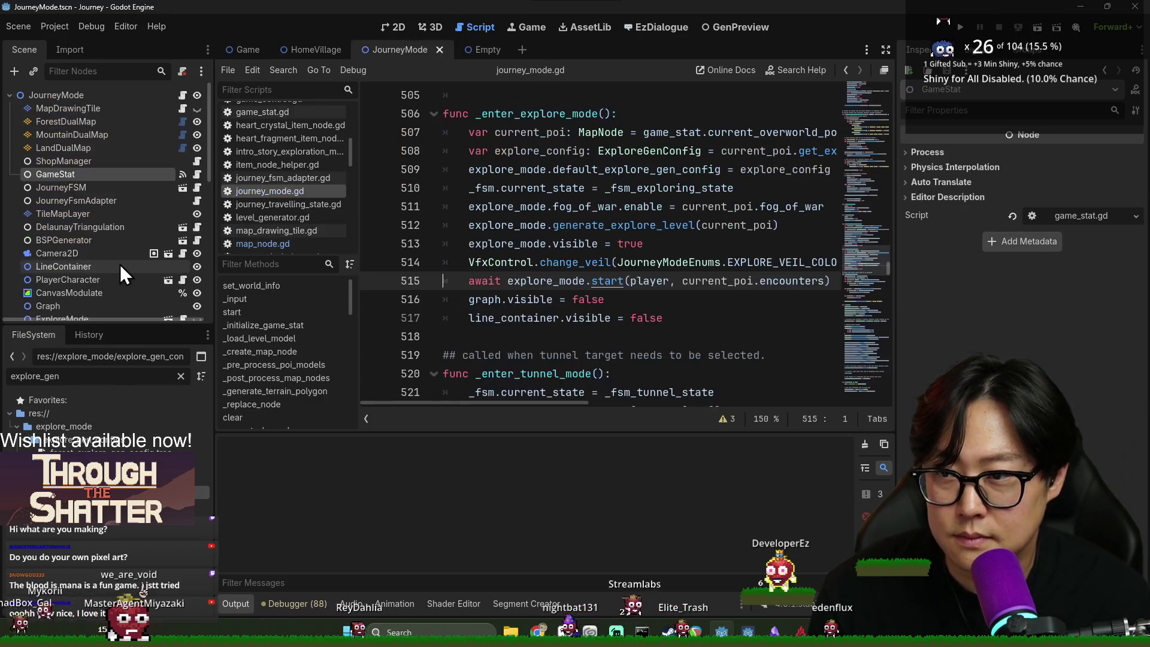
scroll(120, 266, down, 10)
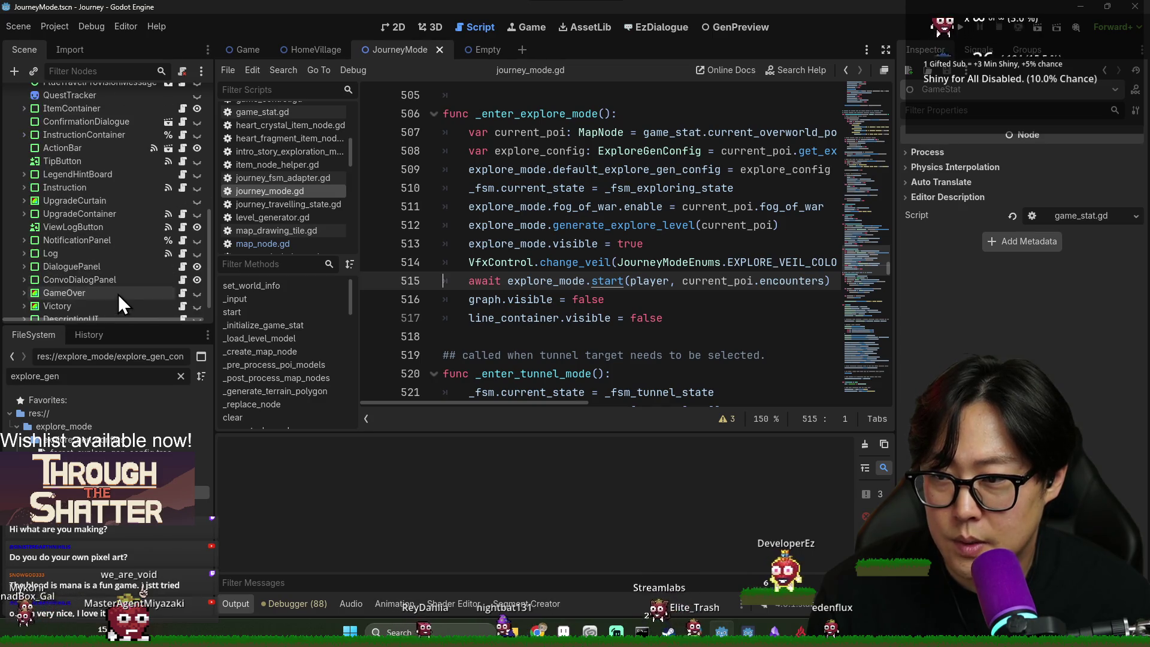
scroll(80, 163, up, 10)
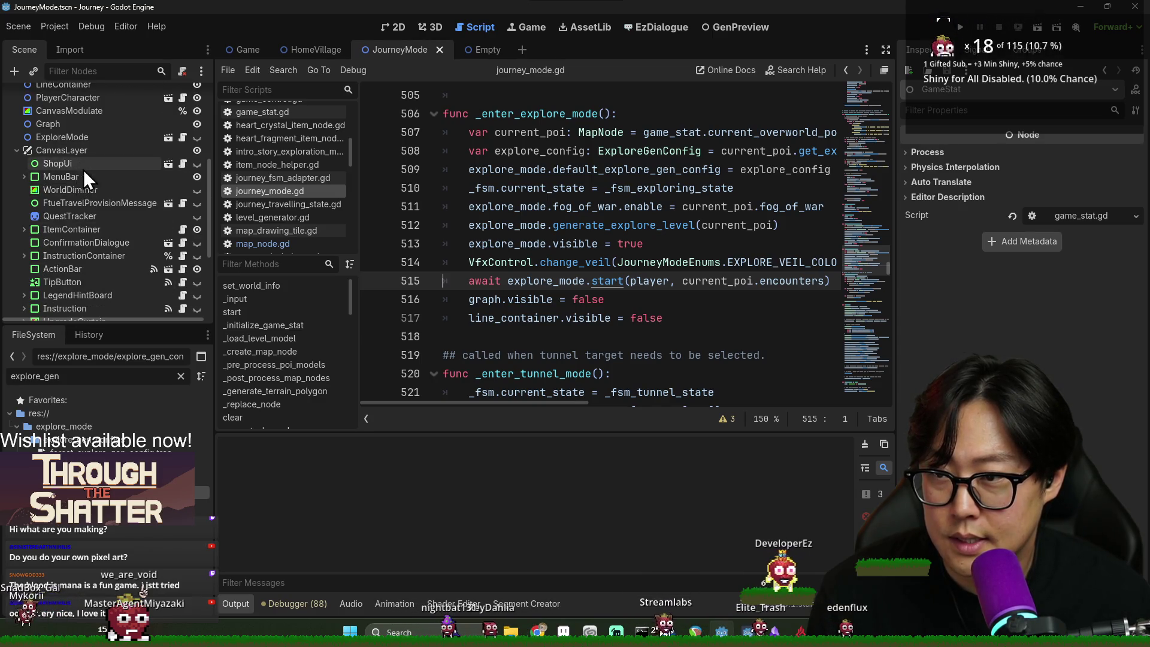
click(183, 220)
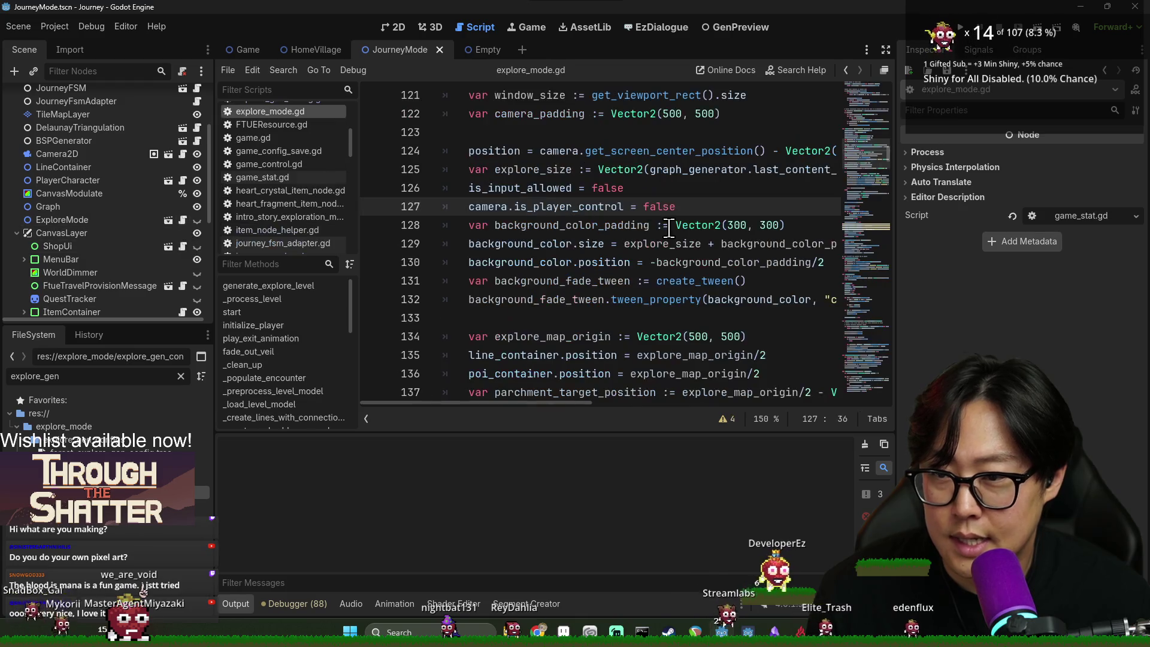
scroll(595, 228, up, 2)
scroll(596, 240, up, 3)
double_click(694, 261)
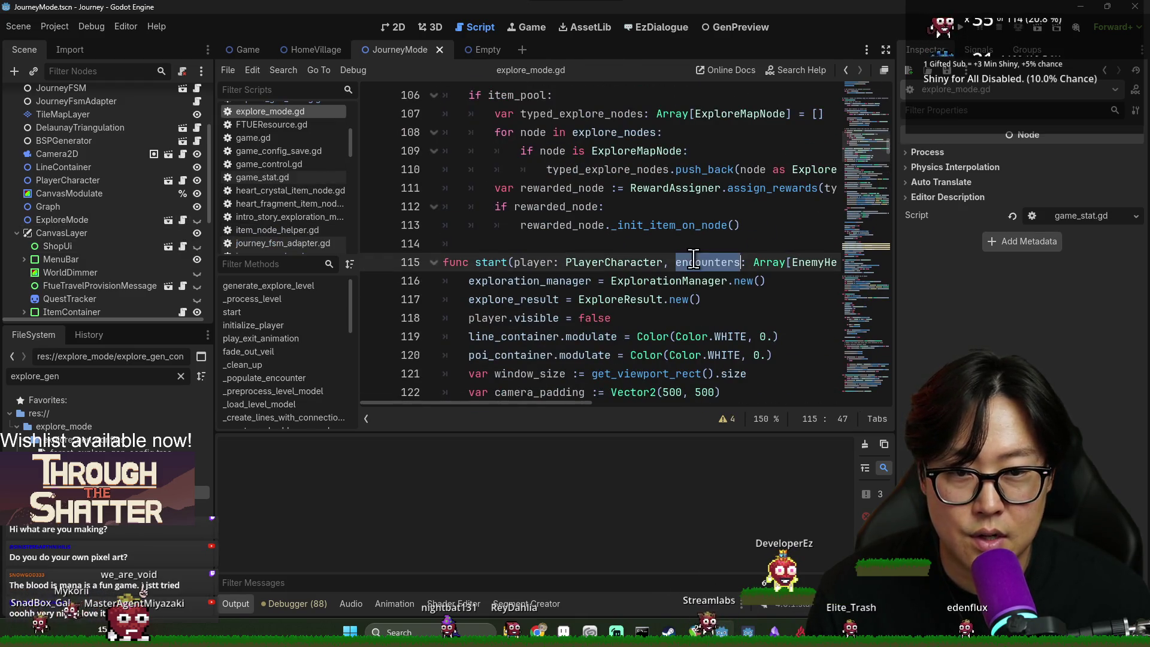
click(251, 602)
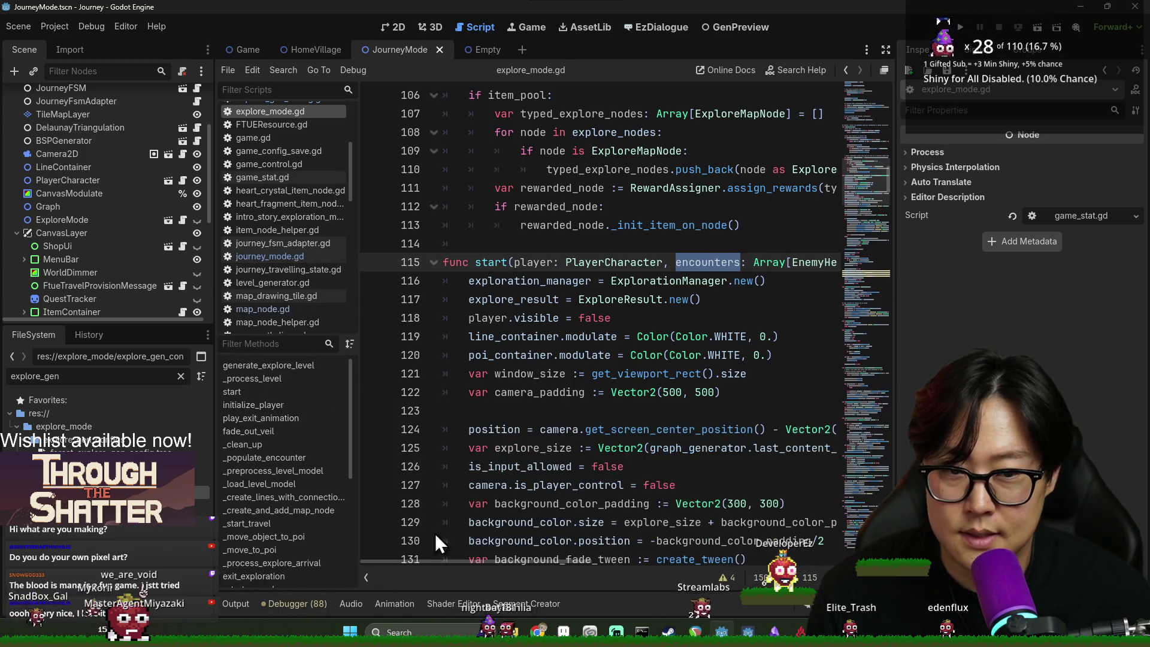
click(366, 577)
mouse_move(384, 562)
mouse_down()
mouse_move(444, 558)
mouse_move(419, 558)
mouse_up()
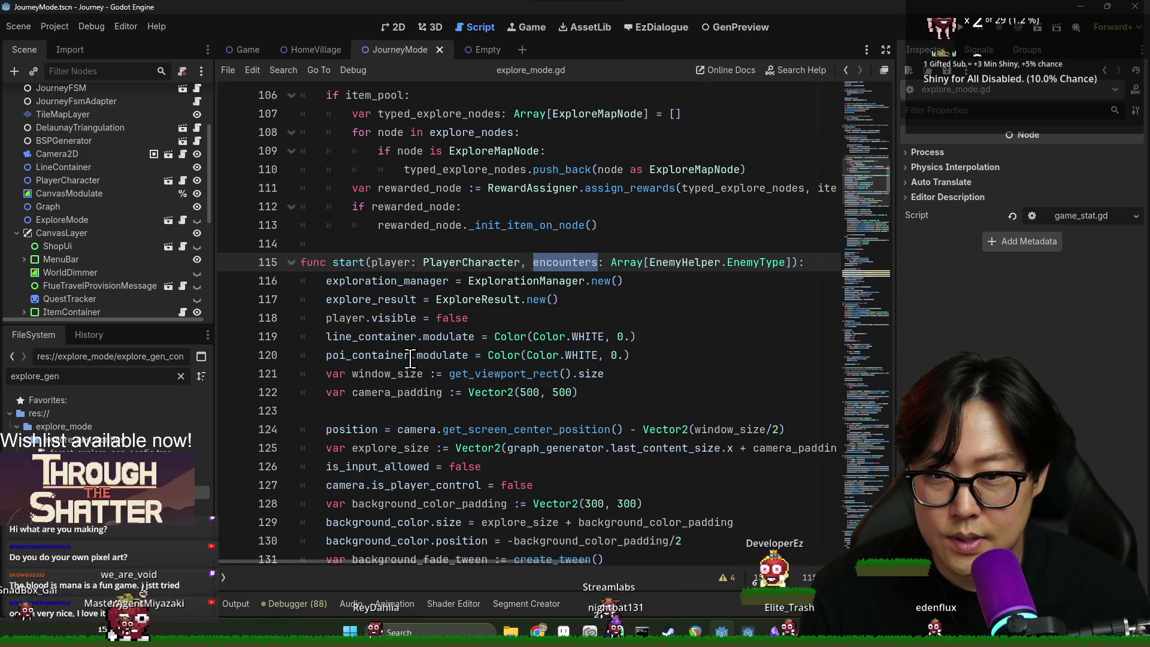
- Search the script for 'source' and jump to the _explore_source declaration
double_click(386, 262)
scroll(420, 299, up, 7)
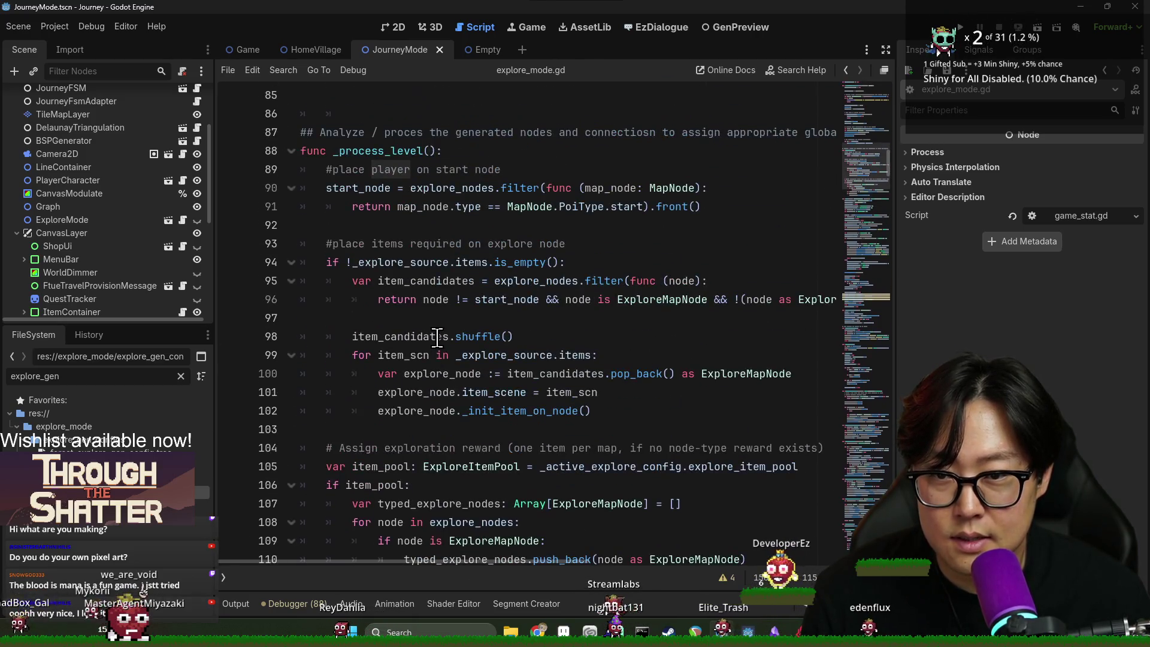
scroll(429, 311, up, 2)
scroll(432, 307, down, 10)
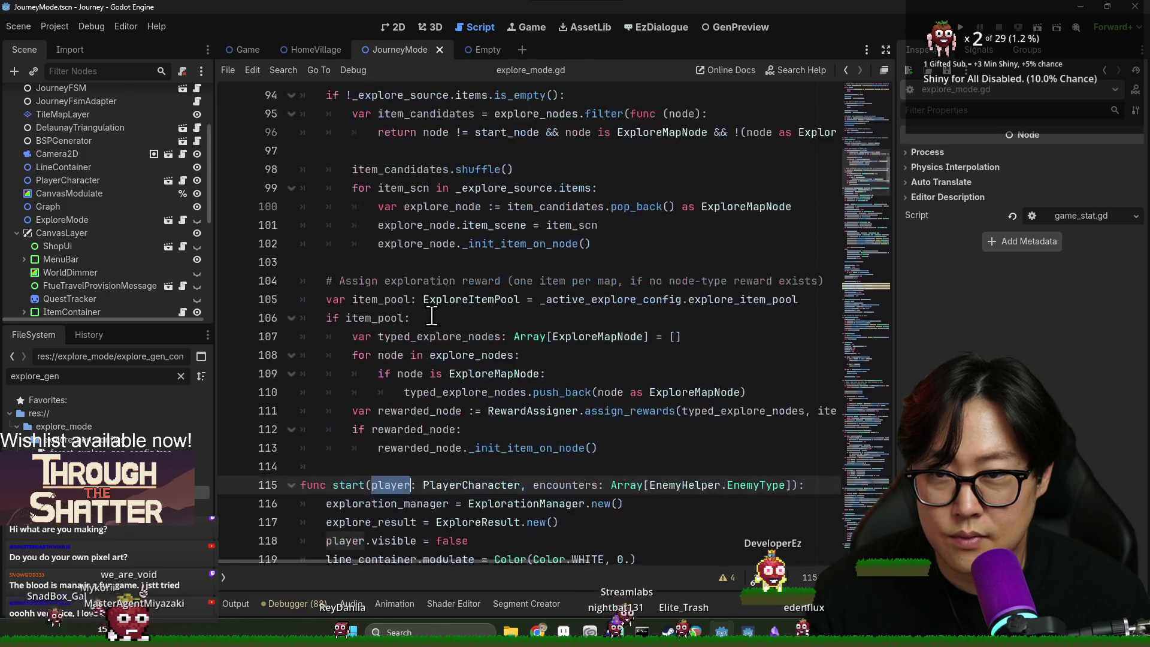
click(464, 303)
key(ctrl+f)
text(source)
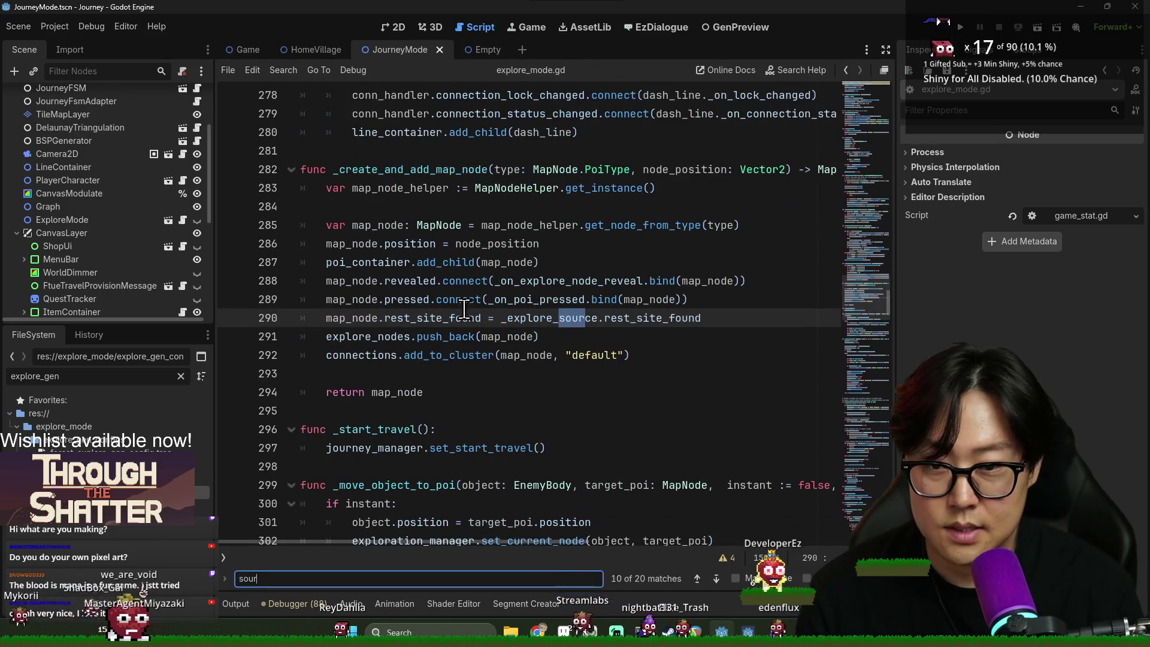
click(540, 321)
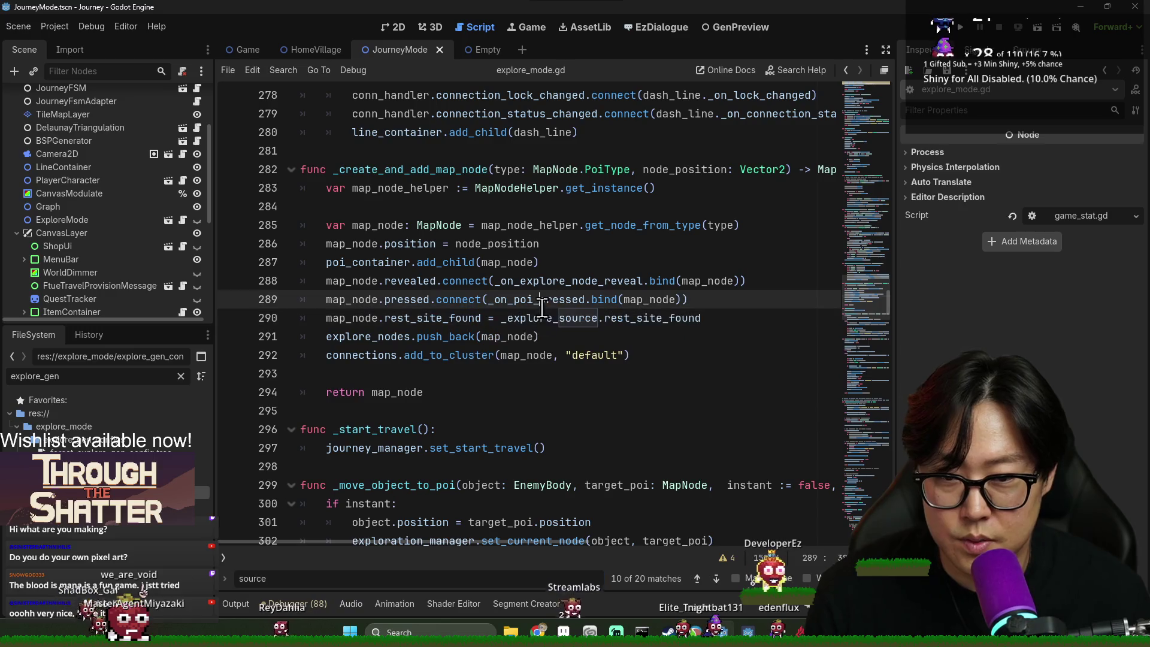
ctrl+click(531, 320)
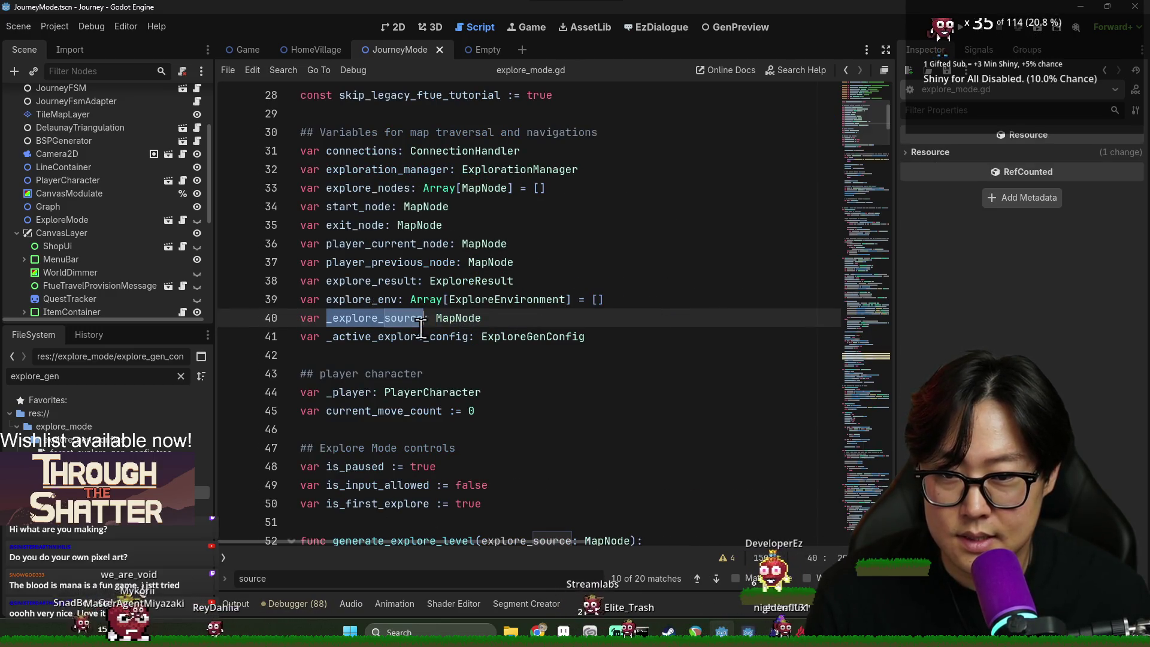
key(ctrl+f)
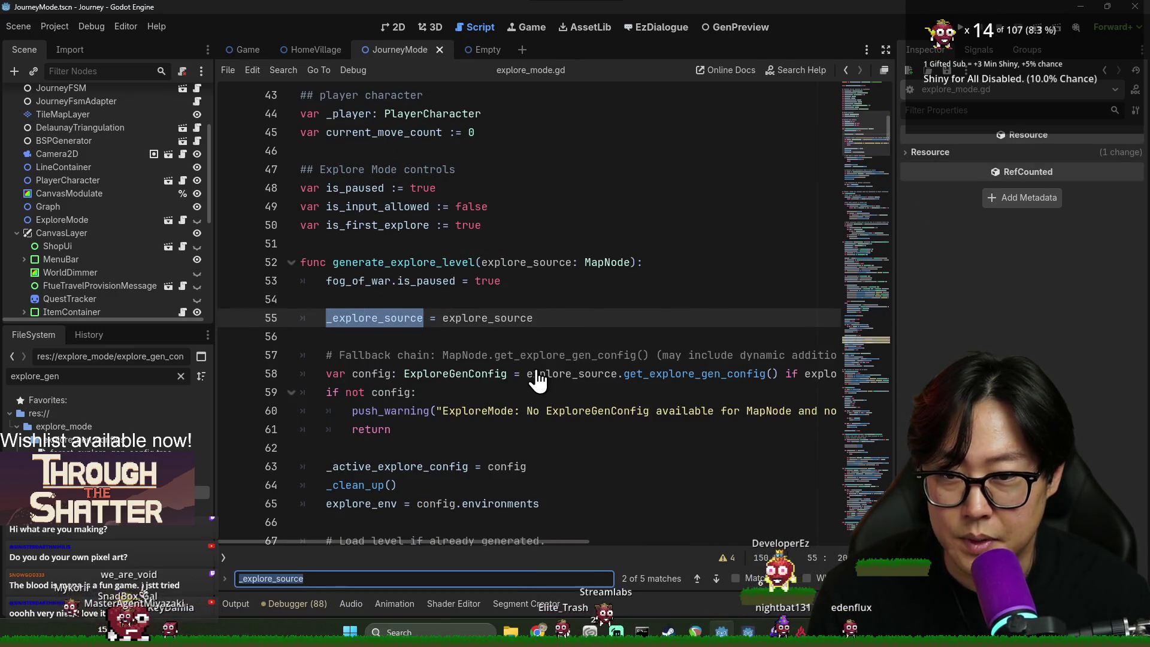
scroll(311, 287, down, 2)
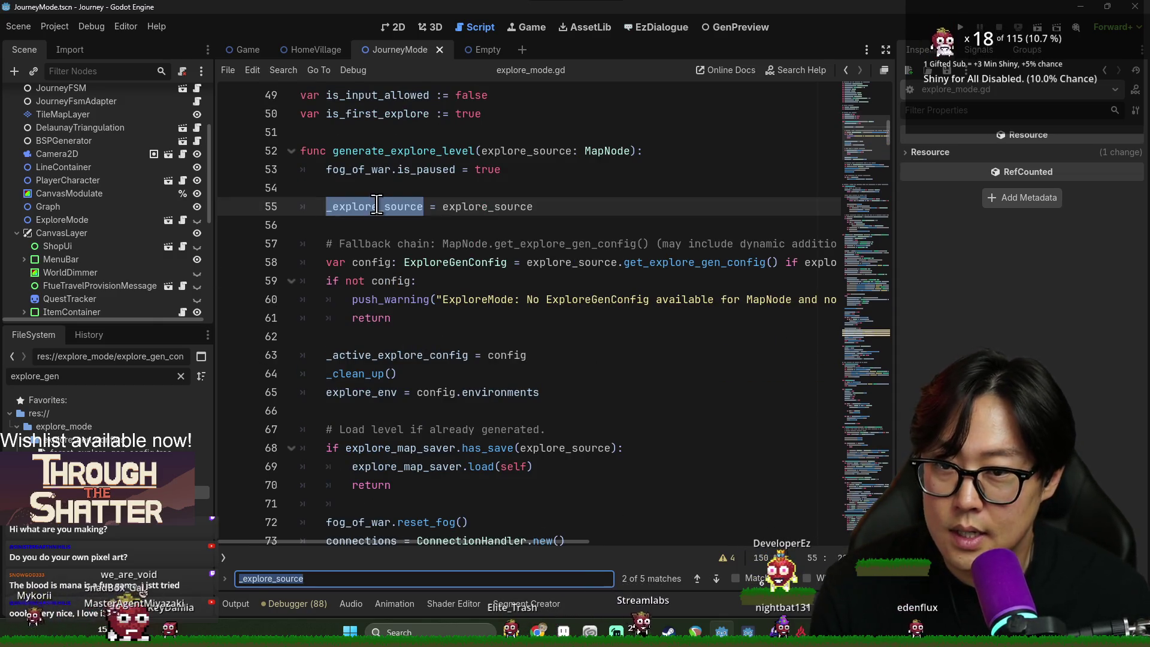
- Search for 'move_c' and step through the uses of current_move_count
key(ctrl+f)
text(move)
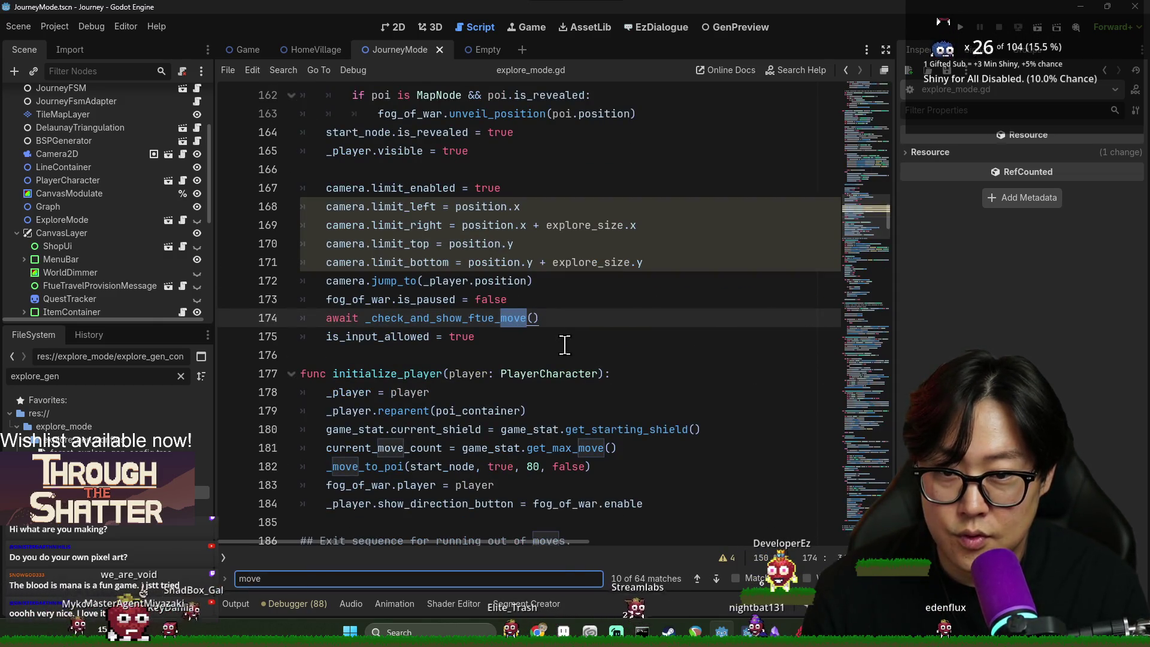
text(_count)
double_click(395, 309)
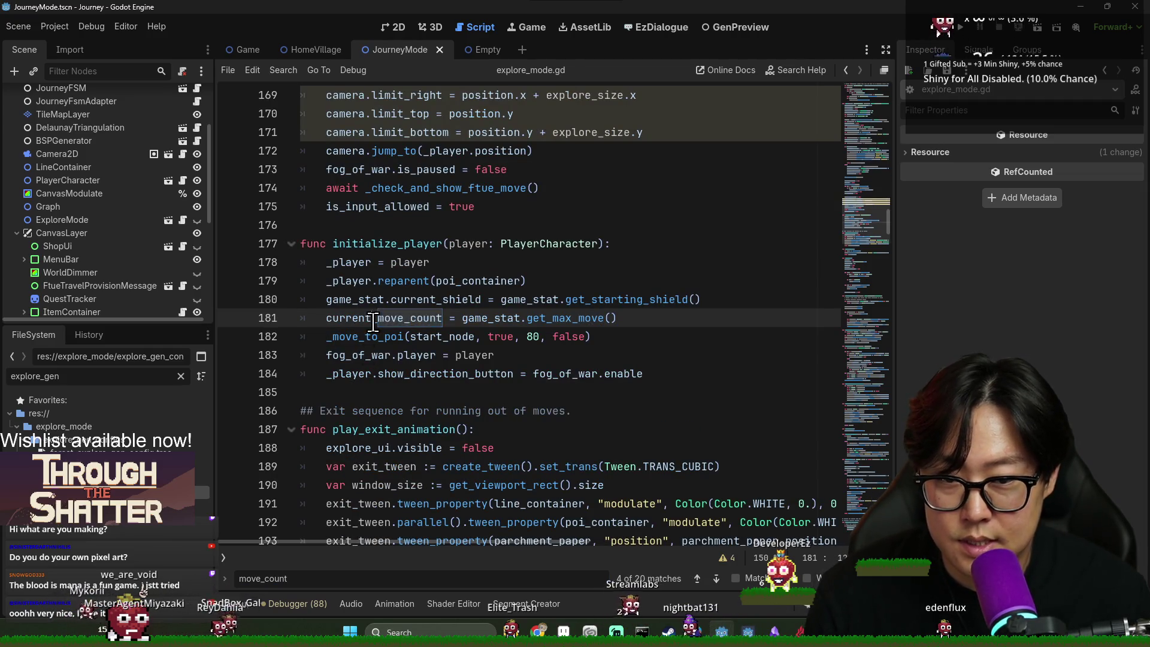
ctrl+click(372, 321)
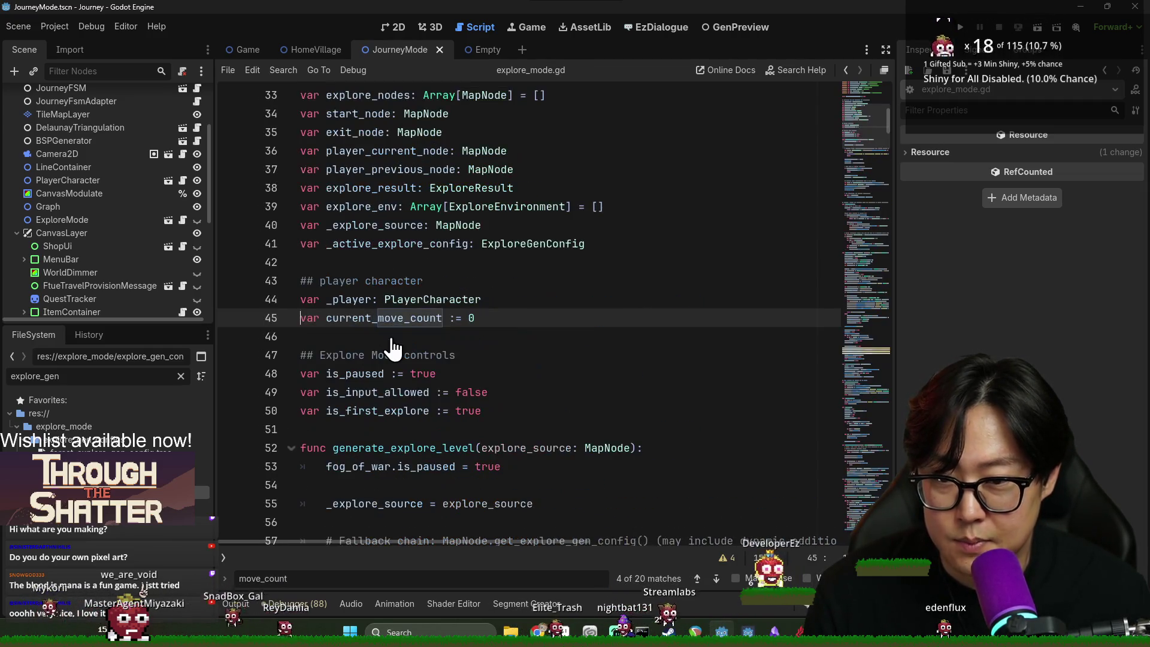
double_click(372, 321)
key(ctrl+f)
key(Return)
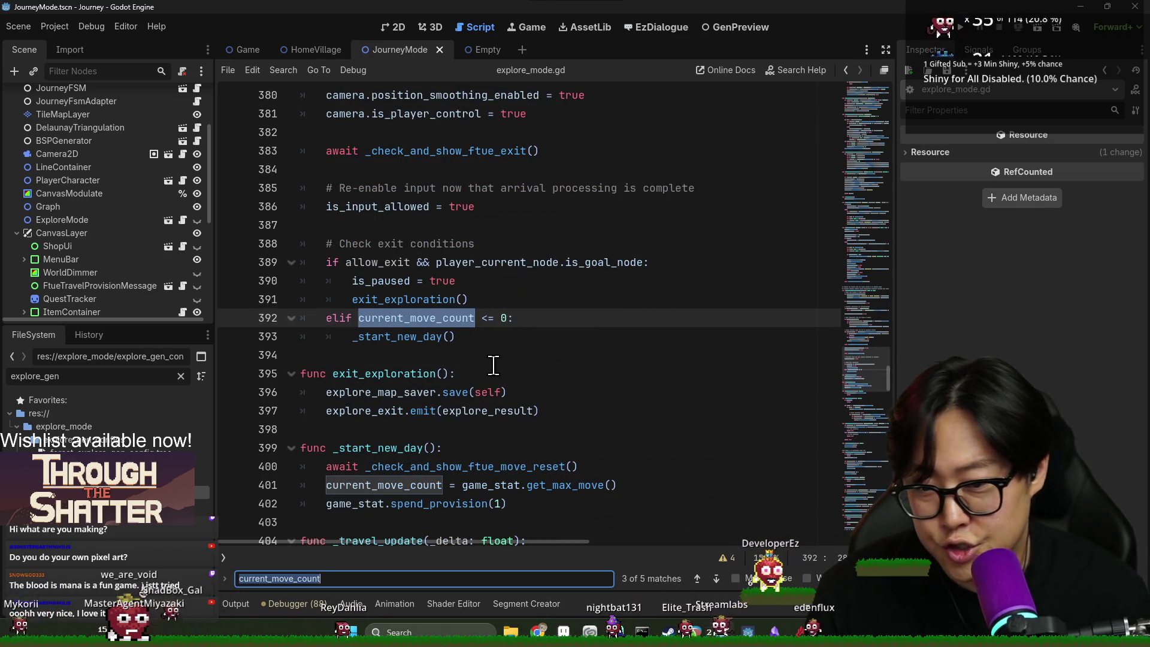
- Inspect the allow_exit / current_move_count exit check and jump to the _start_new_day definition
scroll(432, 366, down, 1)
scroll(432, 326, up, 2)
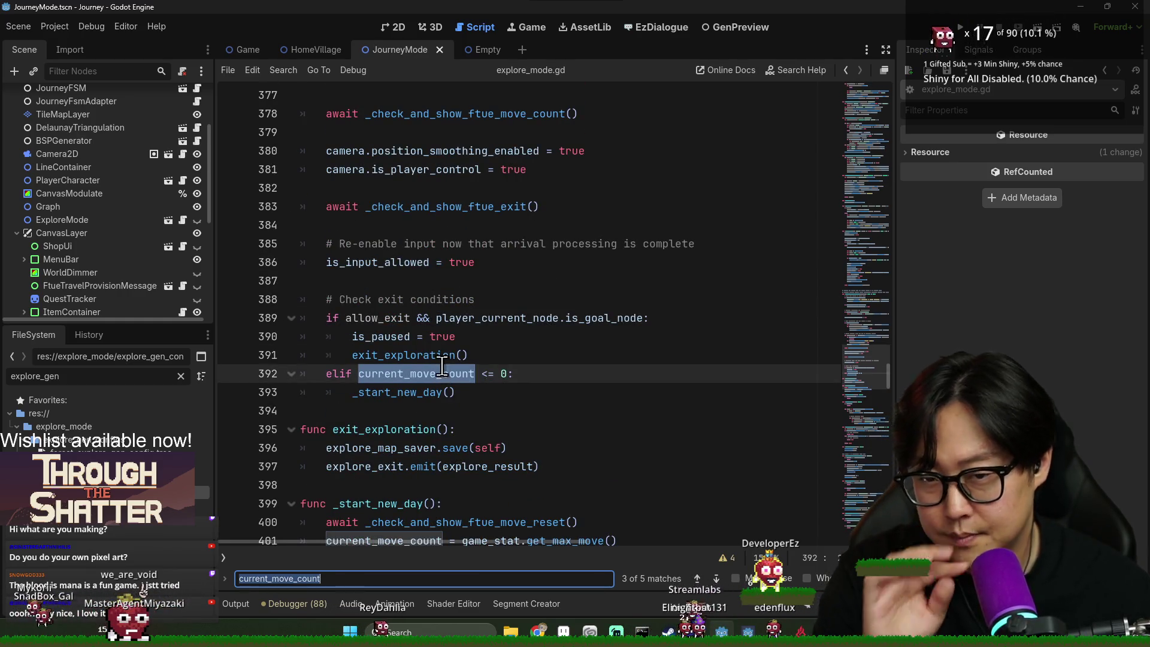
scroll(408, 342, up, 5)
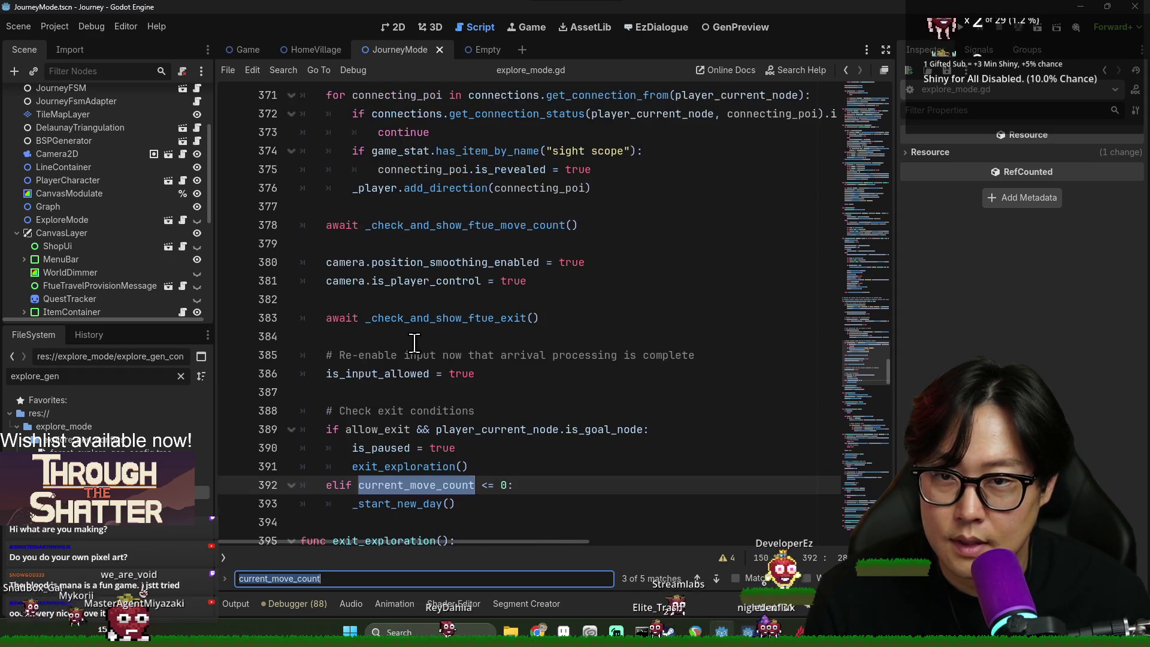
scroll(419, 359, down, 9)
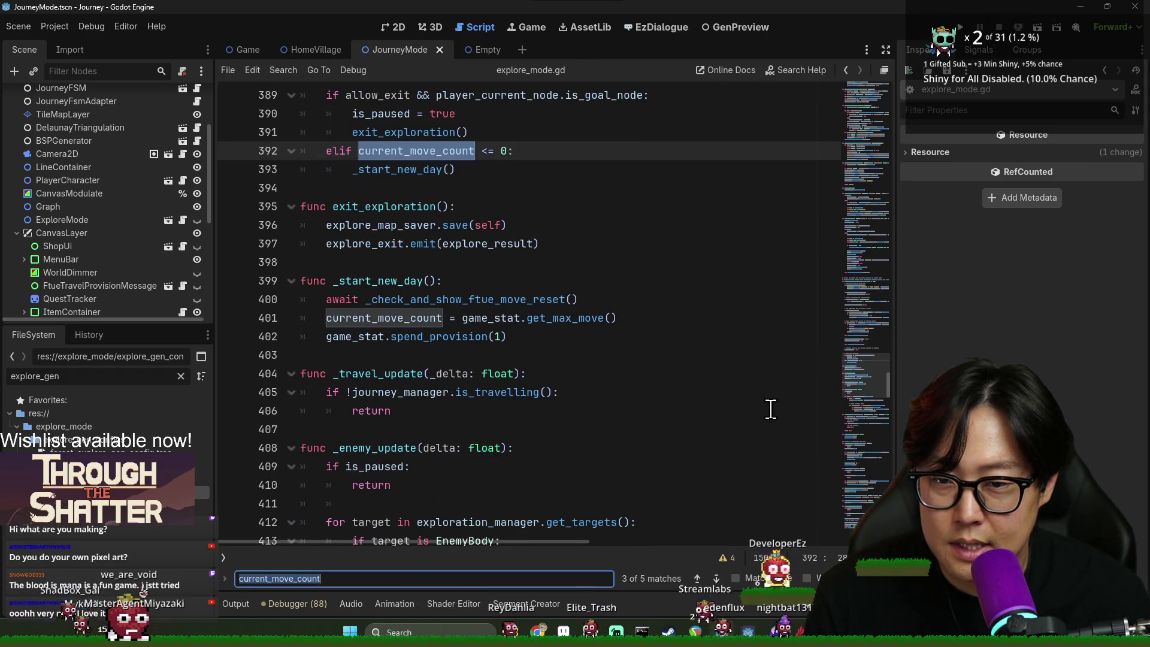
scroll(529, 411, up, 1)
scroll(533, 416, up, 5)
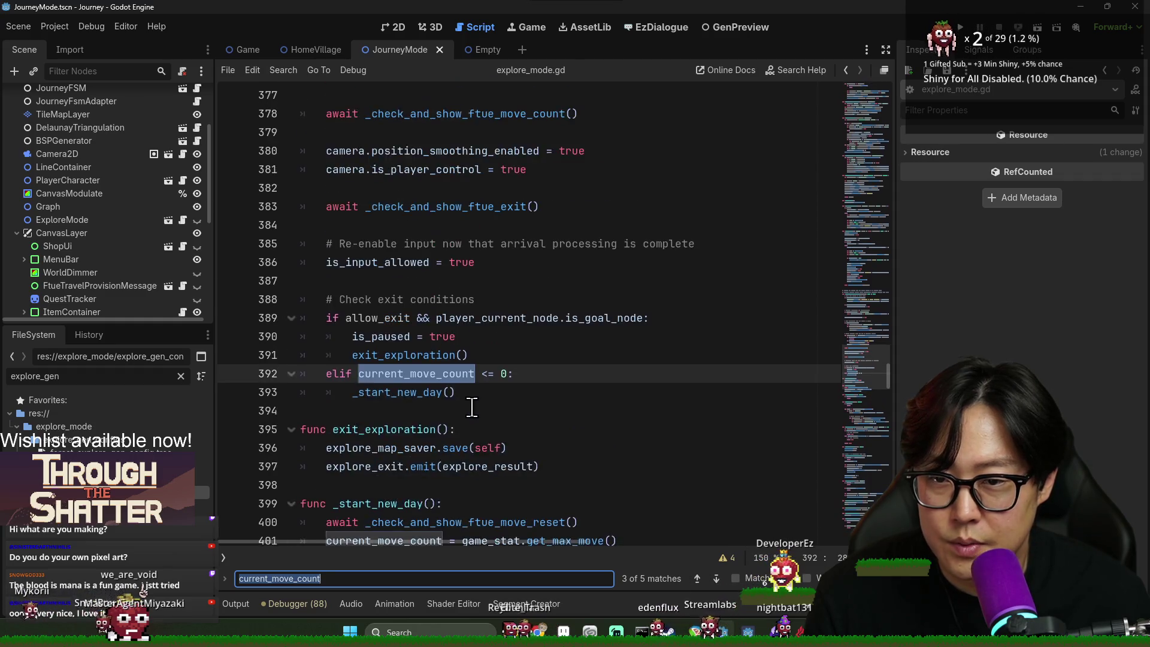
scroll(419, 384, down, 2)
scroll(395, 353, down, 3)
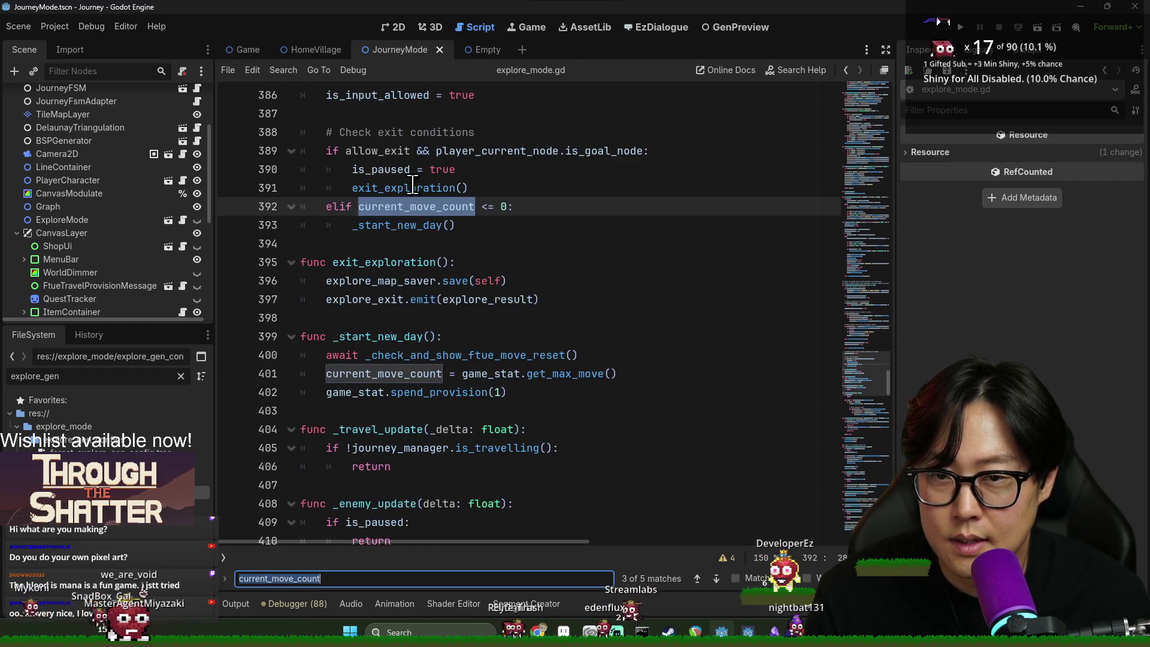
double_click(372, 151)
double_click(413, 207)
double_click(368, 227)
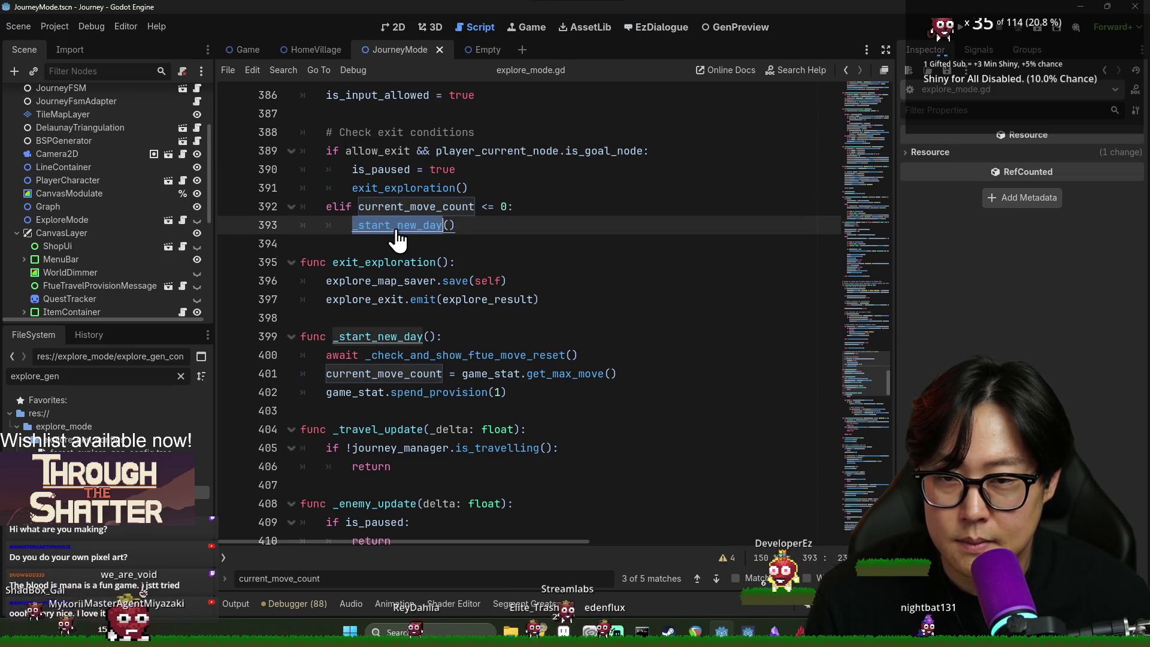
ctrl+click(397, 227)
- Locate the spend_provision call on line 402 and put the caret at the end of line 401
double_click(415, 337)
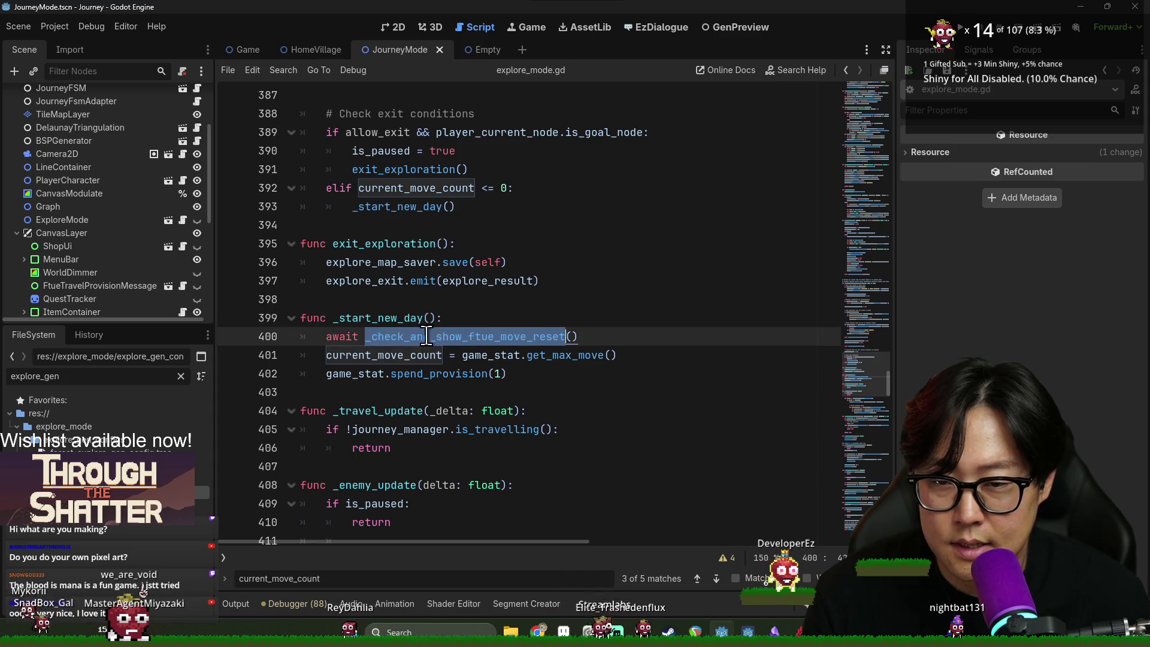
double_click(390, 318)
scroll(420, 324, down, 1)
double_click(444, 318)
click(689, 300)
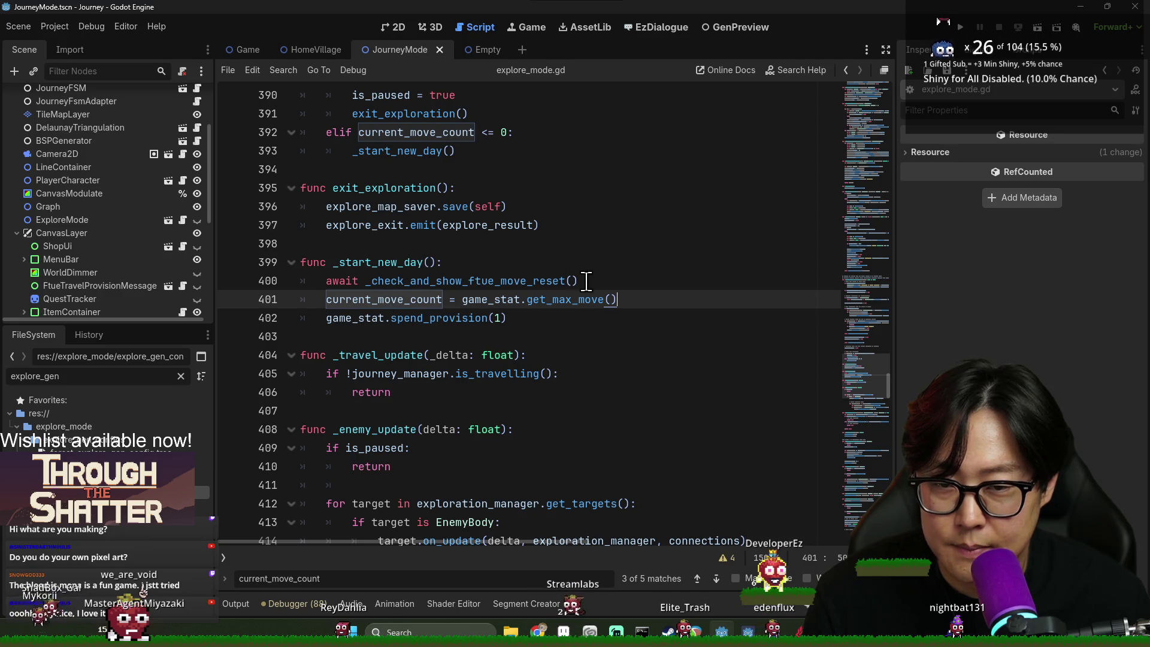
- Start an 'if _explore_source' safe-zone check on line 402 and follow it into map_node.gd
key(Return)
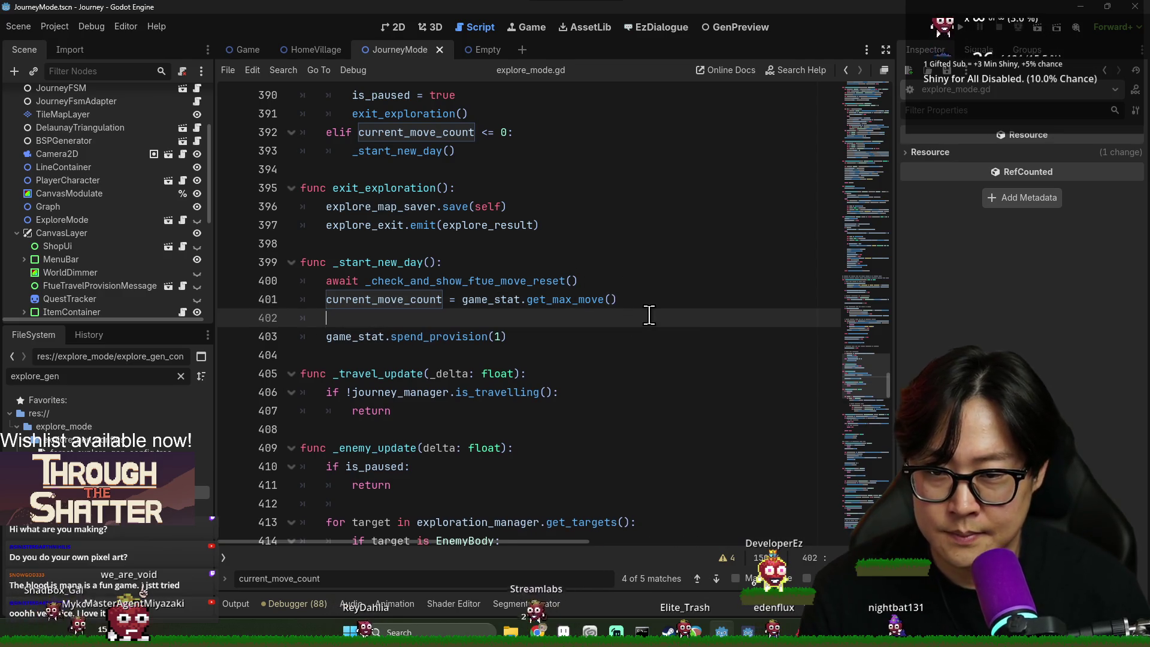
text(if _explore_source.)
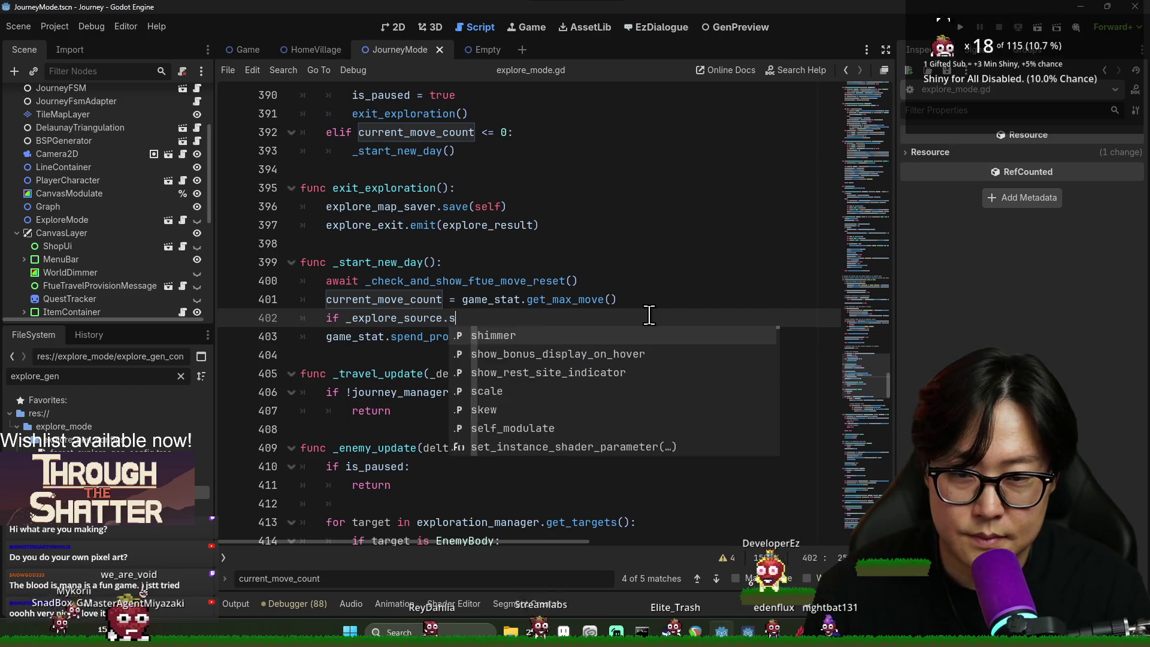
text(safe_z)
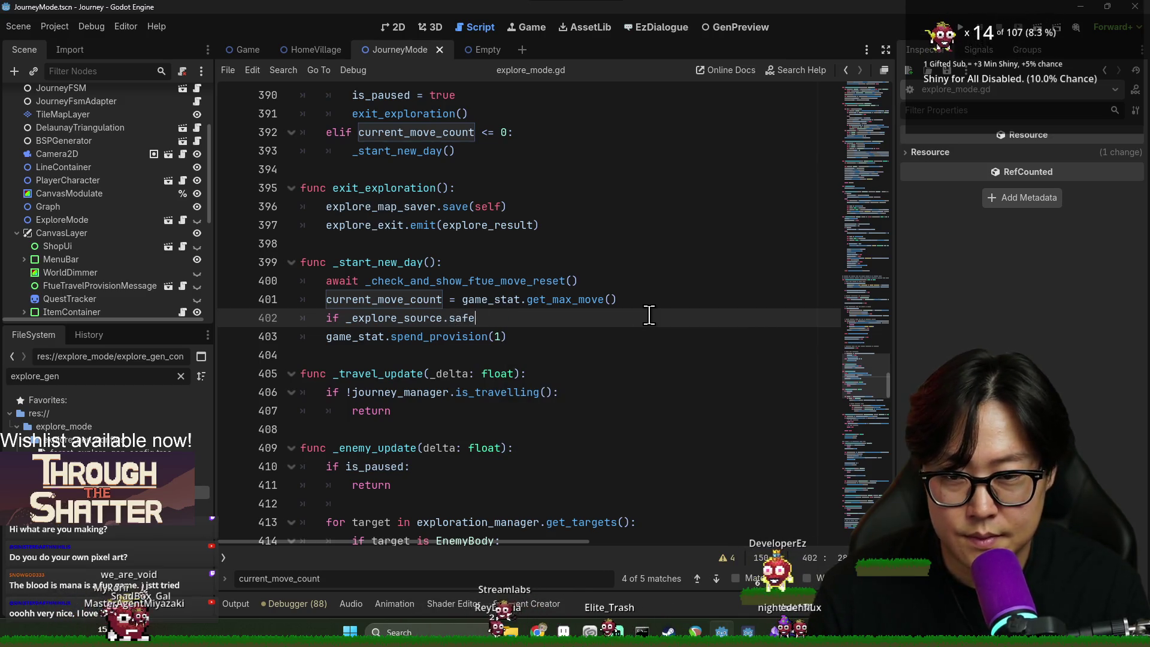
text(s_z)
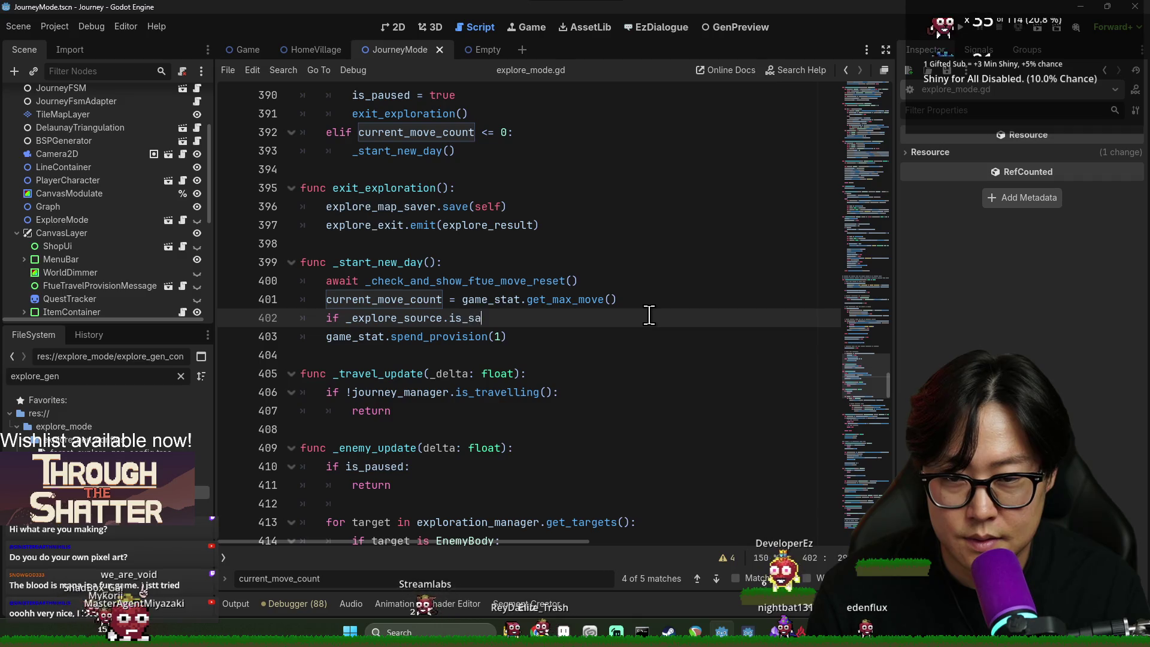
ctrl+click(403, 327)
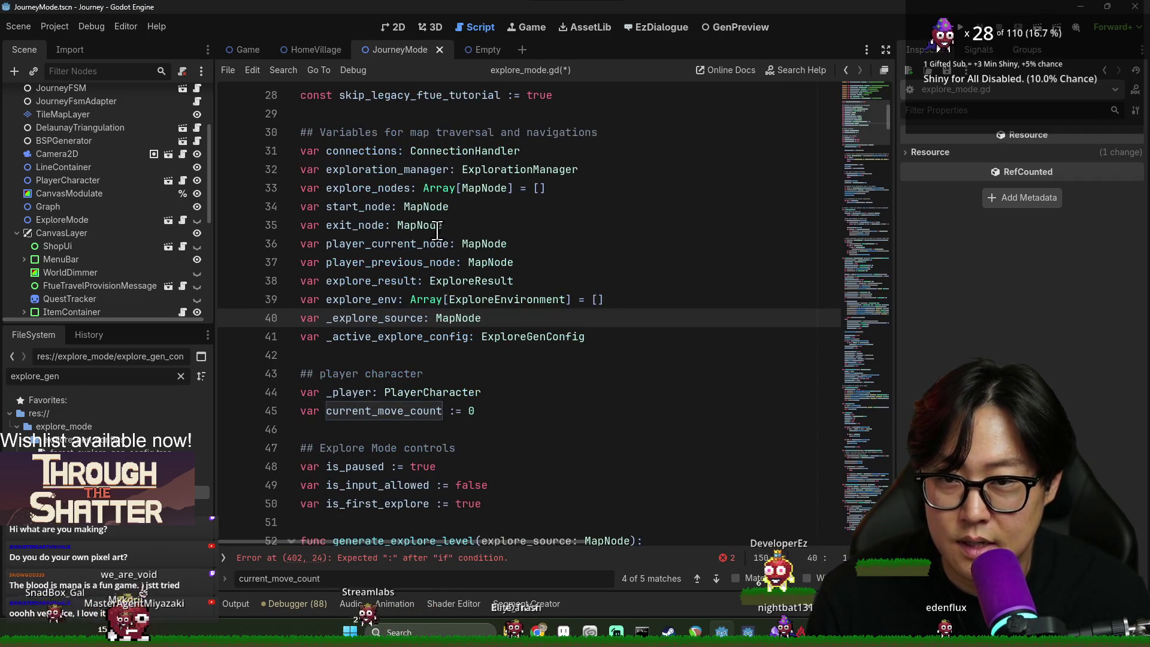
ctrl+click(453, 321)
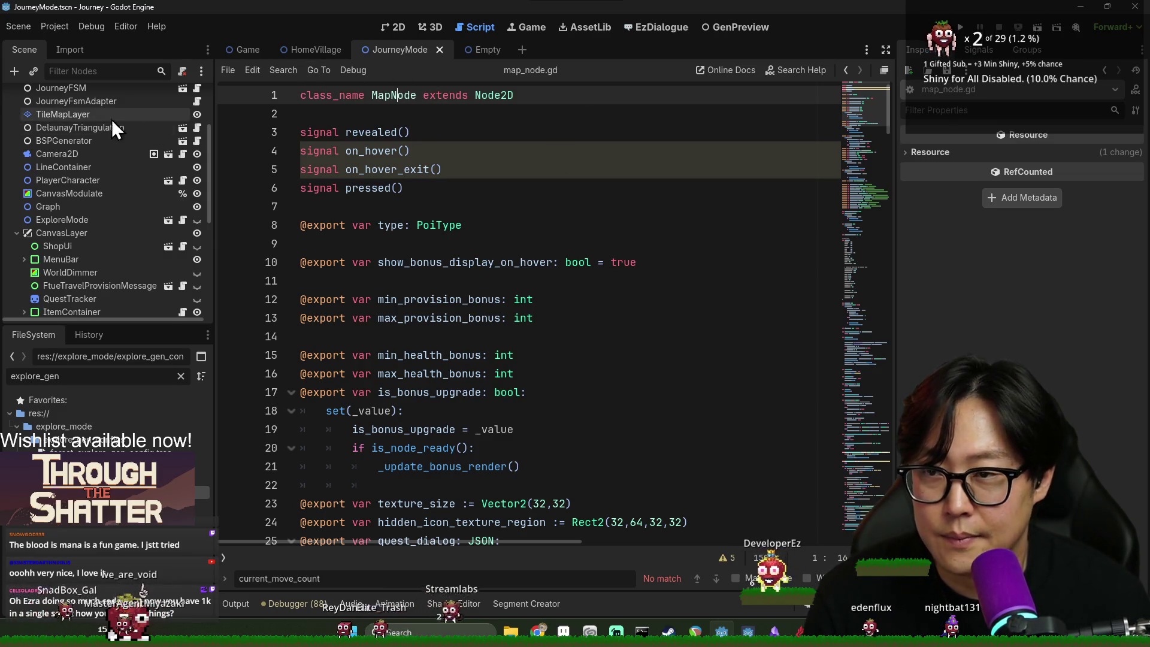
- Search the project files for 'home' and expand the search into find and replace
scroll(110, 138, up, 3)
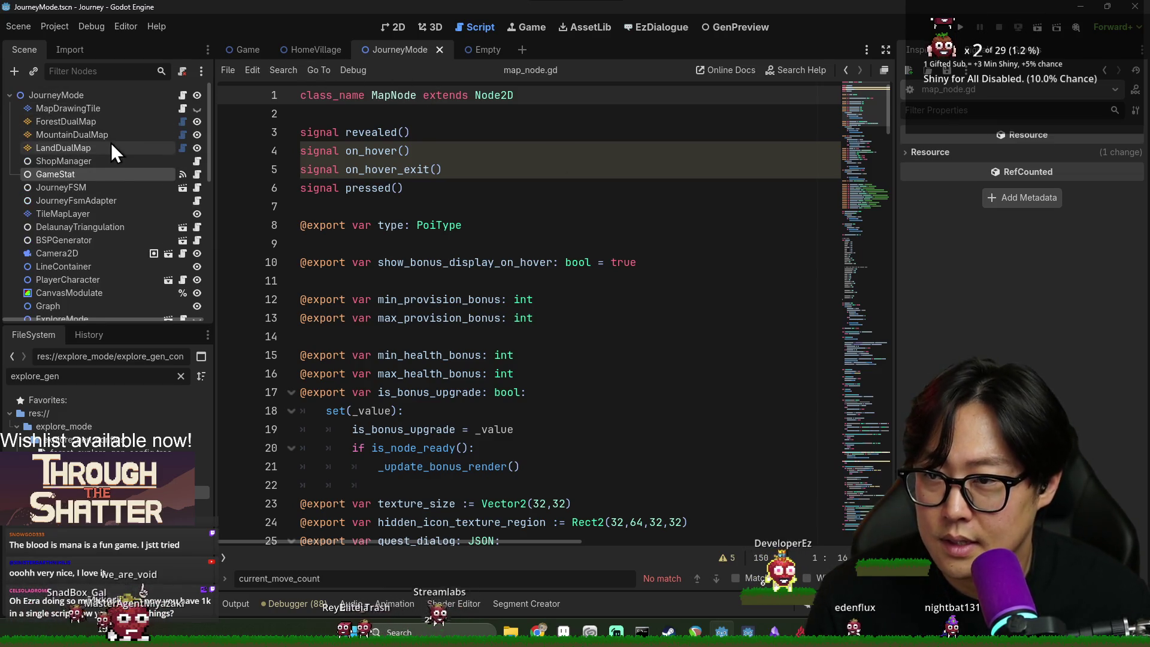
click(103, 376)
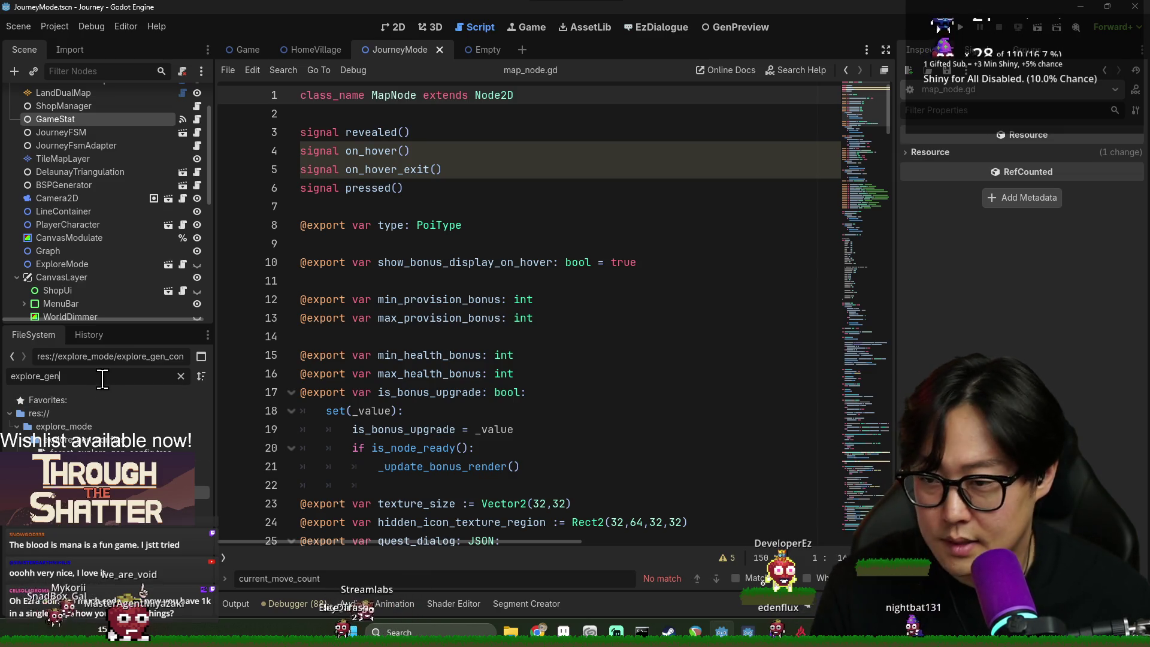
text(home)
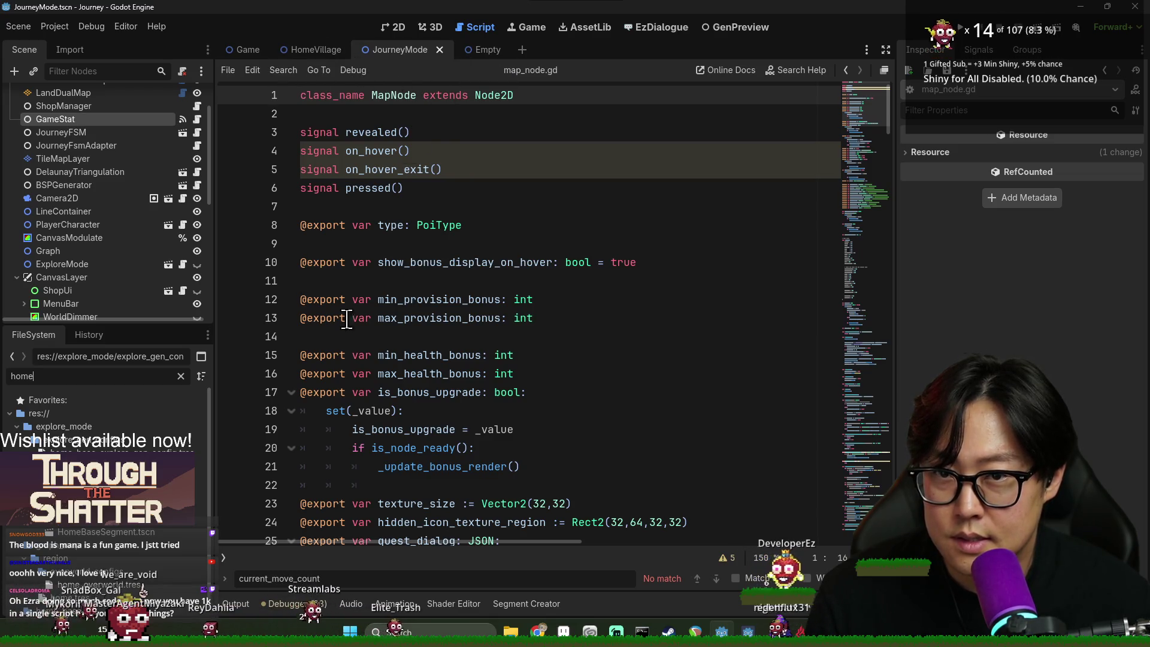
key(ctrl+r)
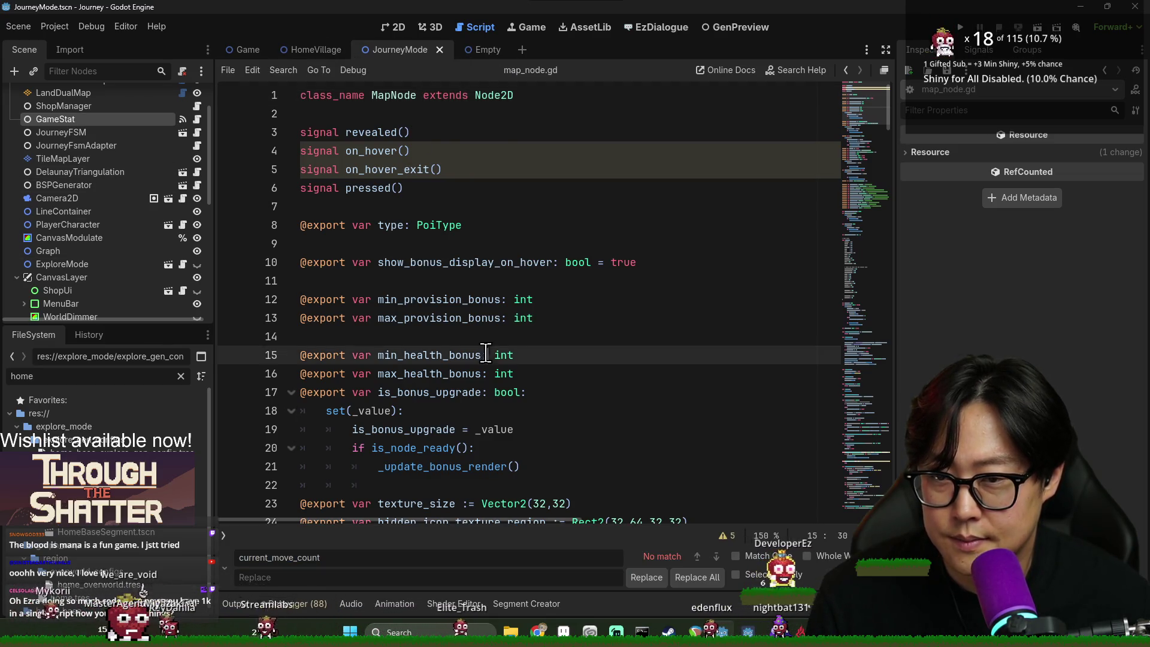
- Close the explore_mode.gd script, confirming the close dialog
key(ctrl+w)
key(ctrl+w)
click(615, 342)
key(Down)
key(Down)
key(Down)
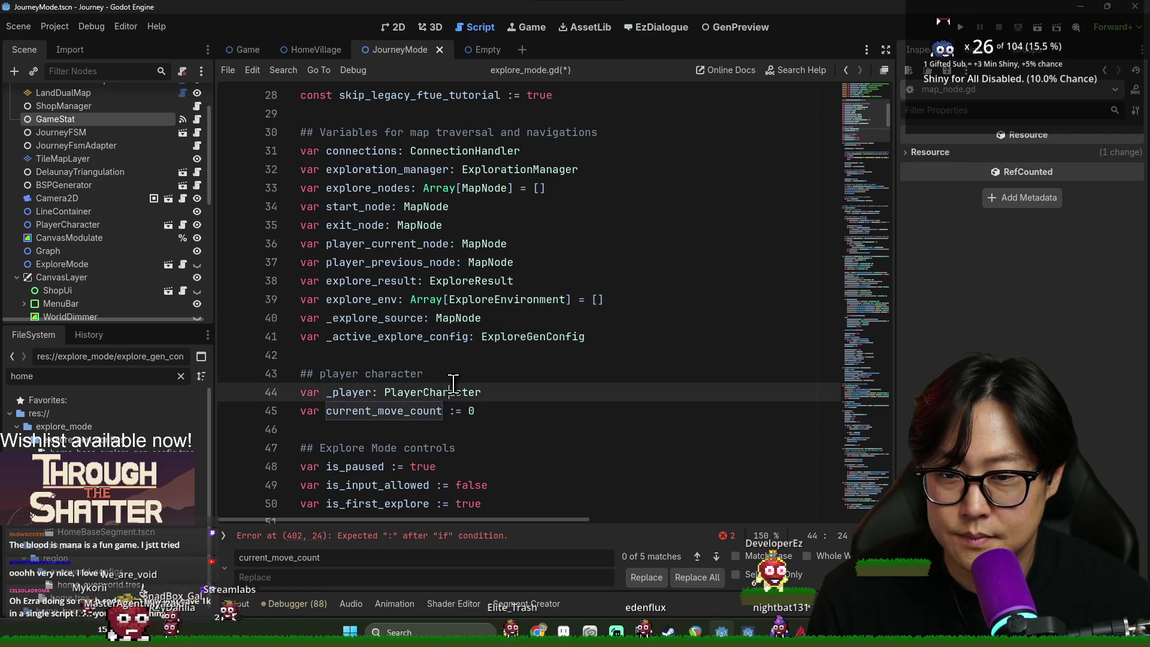
key(ctrl+w)
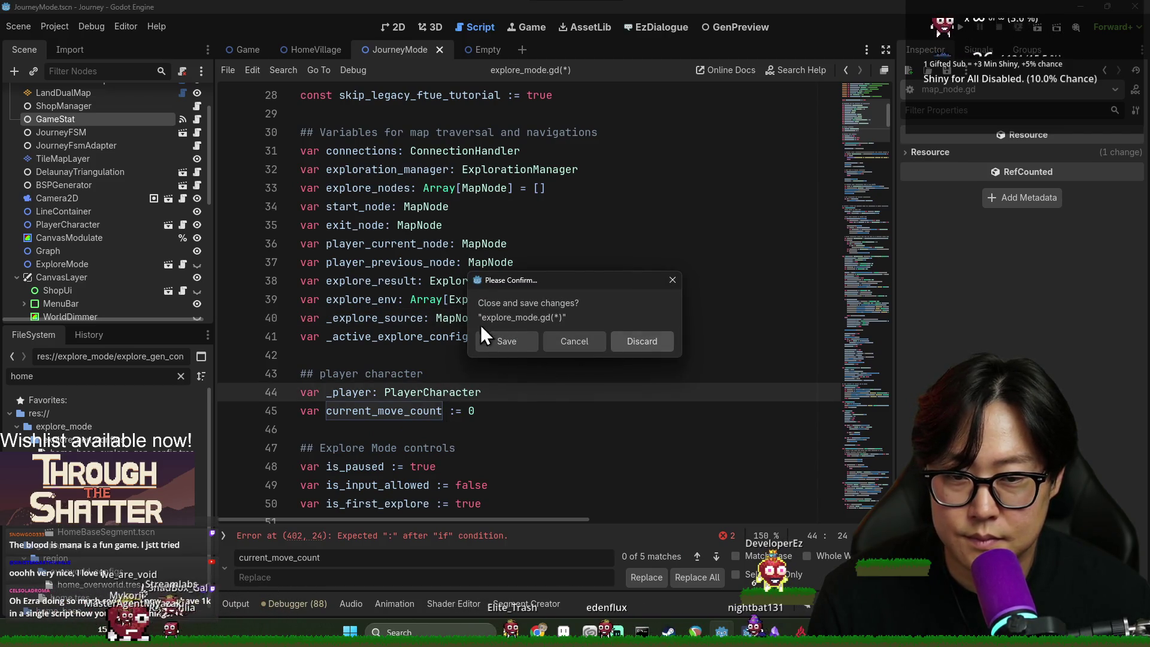
click(486, 340)
- Delete the safe_zone export line from explore_gen_config.gd and save the script
key(ctrl+w)
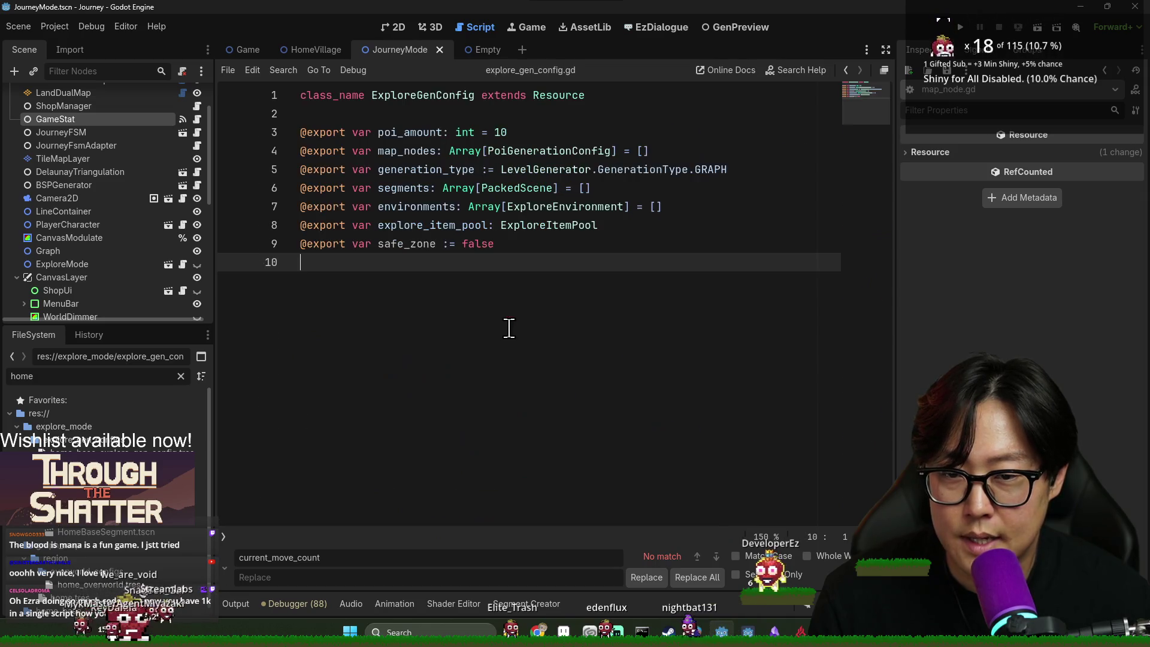
triple_click(407, 244)
key(BackSpace)
key(ctrl+s)
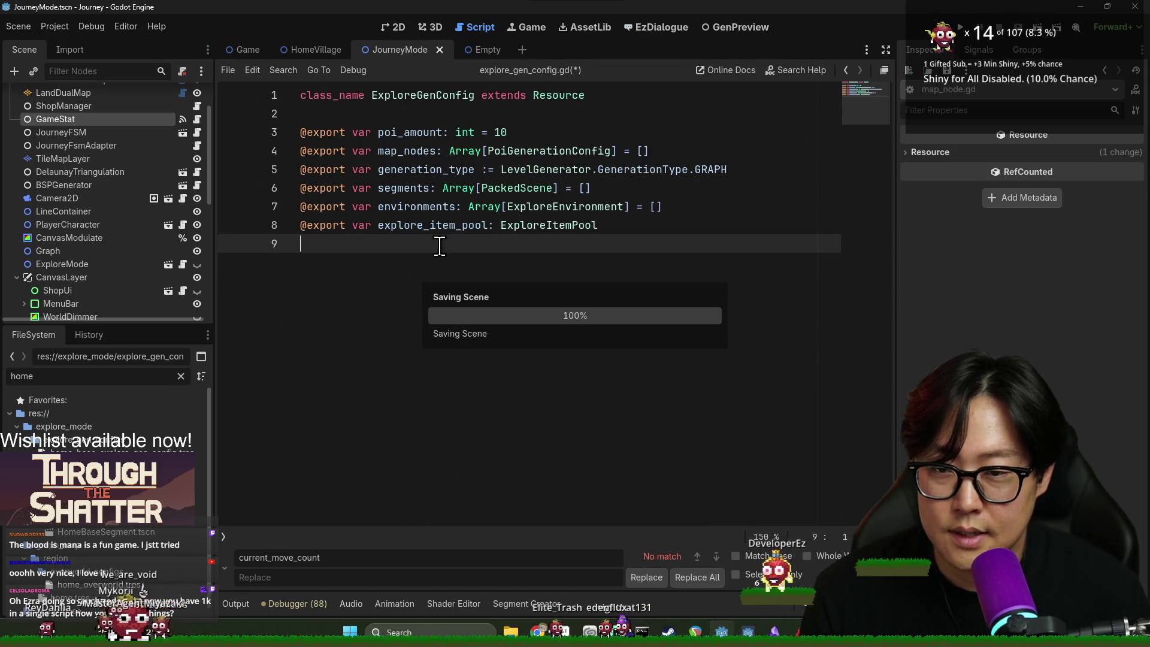
scroll(120, 207, up, 3)
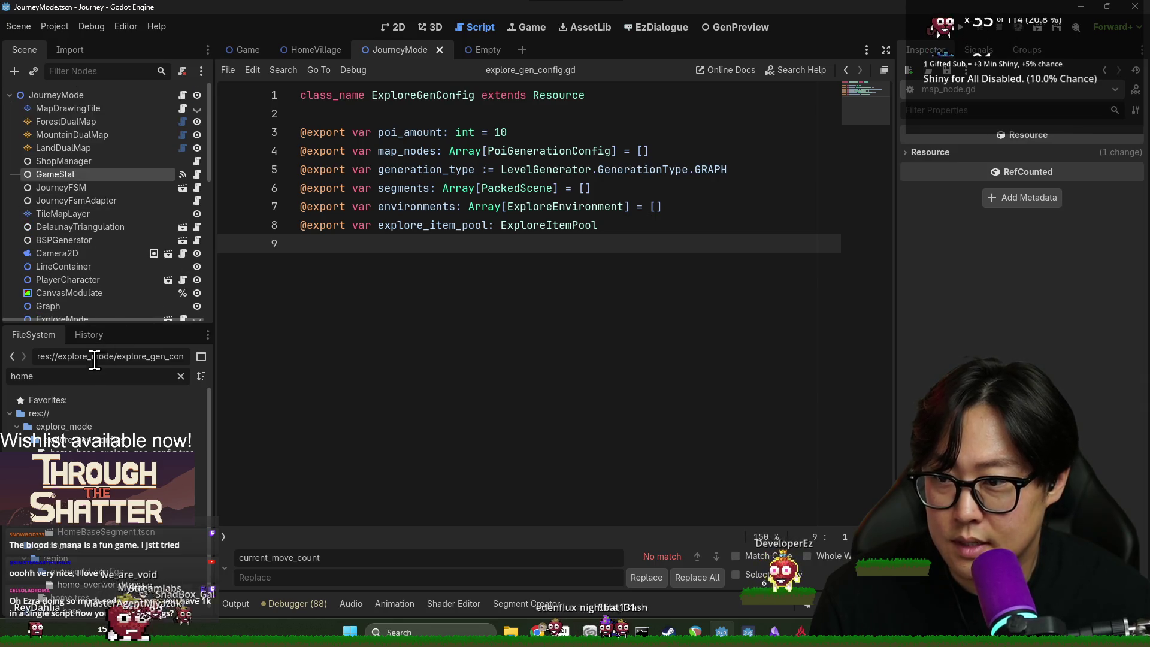
- Close the Find/Replace bar and switch to journey_mode.gd at the code that starts explore mode
click(86, 375)
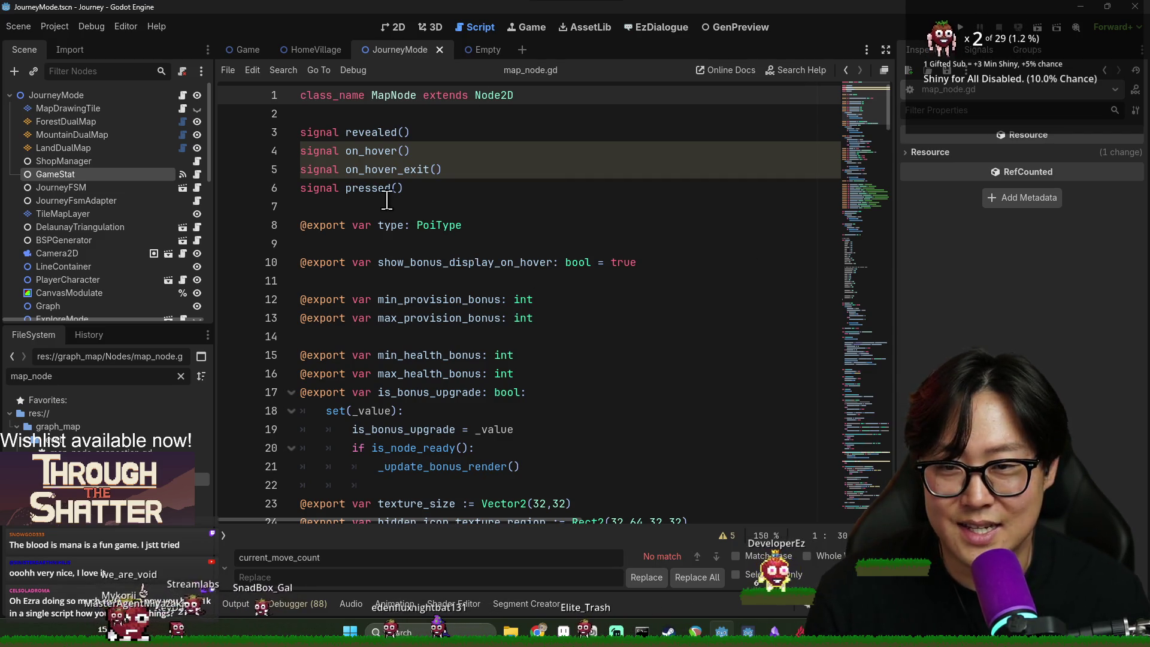
key(Escape)
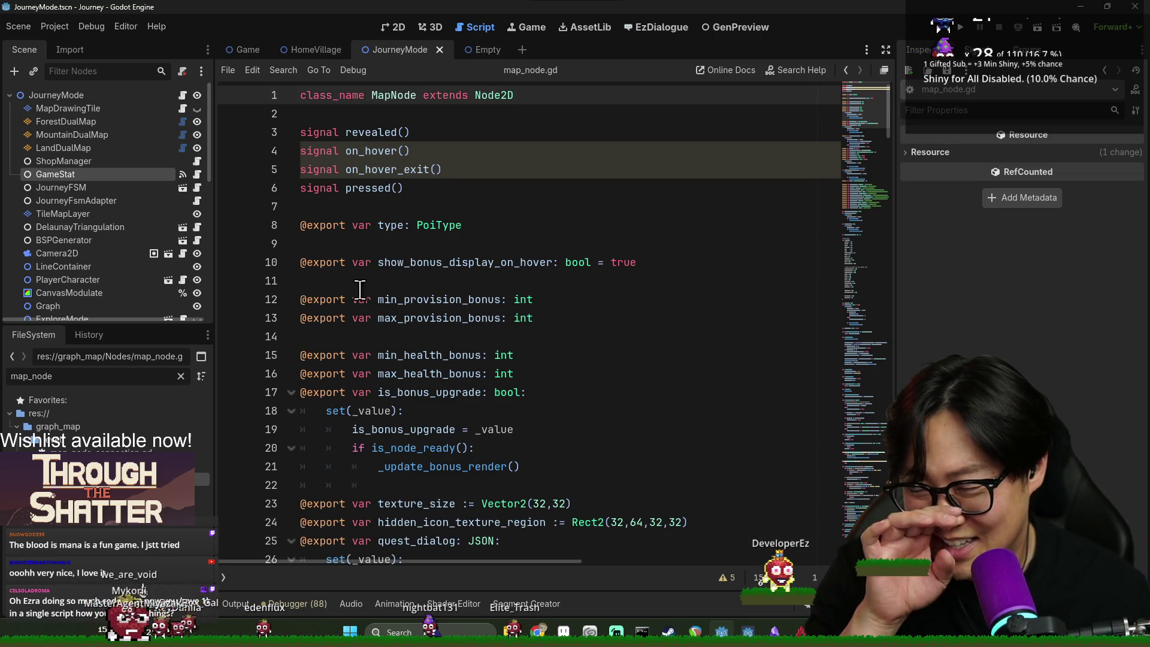
key(Down)
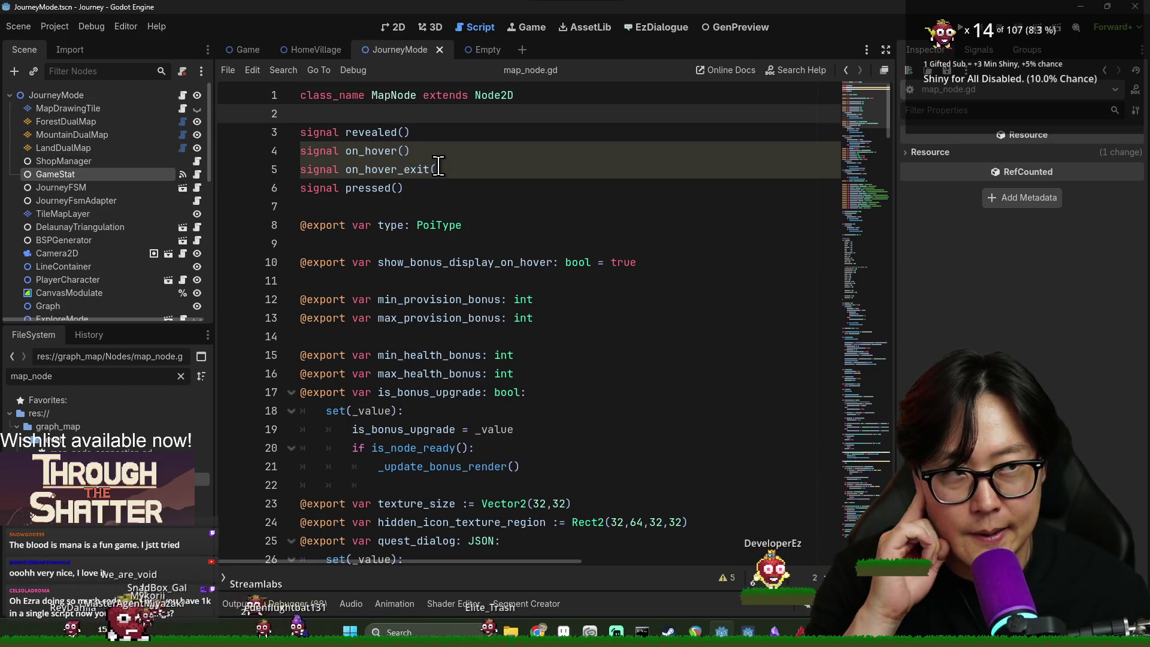
click(182, 95)
scroll(443, 359, down, 6)
scroll(443, 360, up, 3)
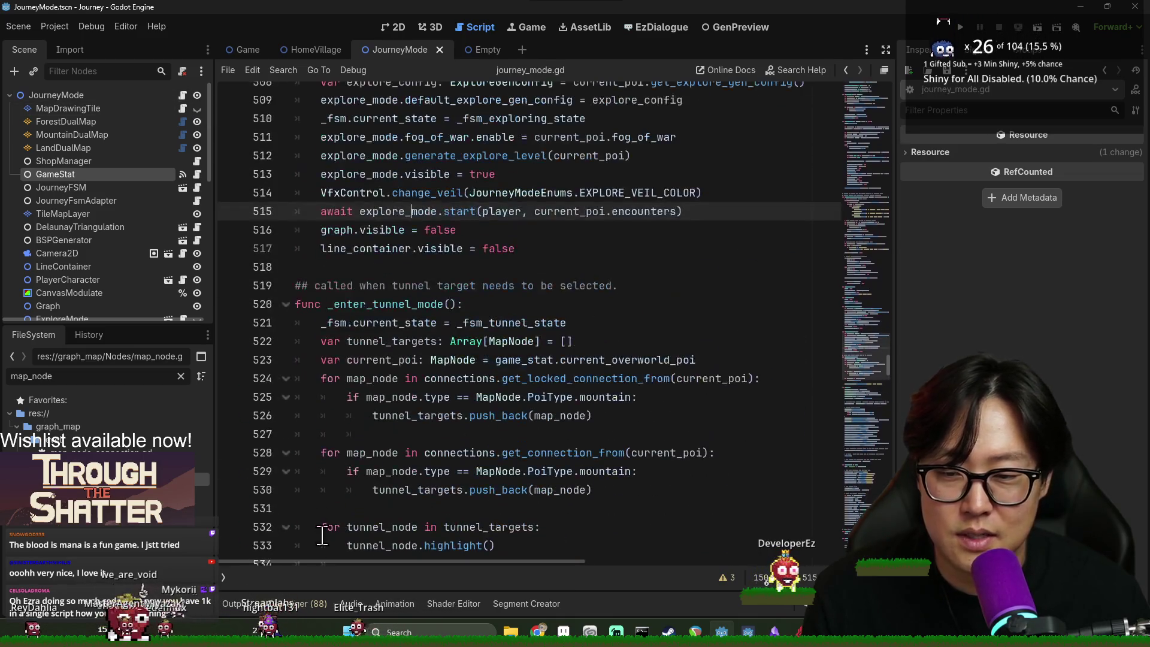
click(223, 577)
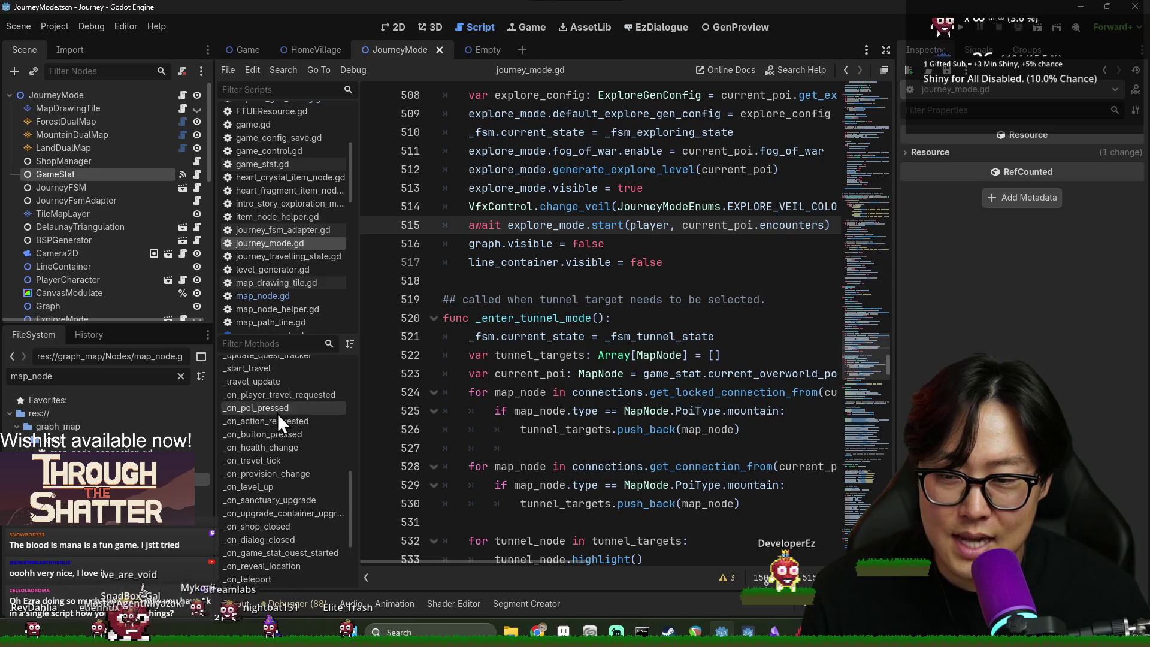
scroll(278, 413, down, 10)
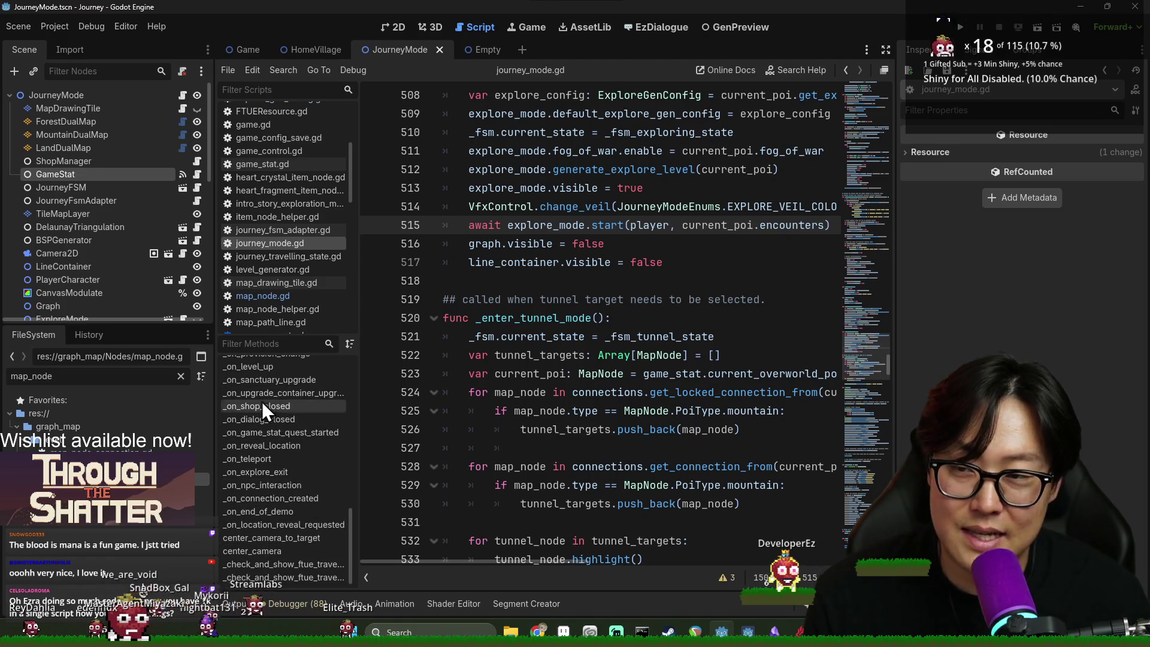
click(182, 109)
scroll(132, 212, down, 1)
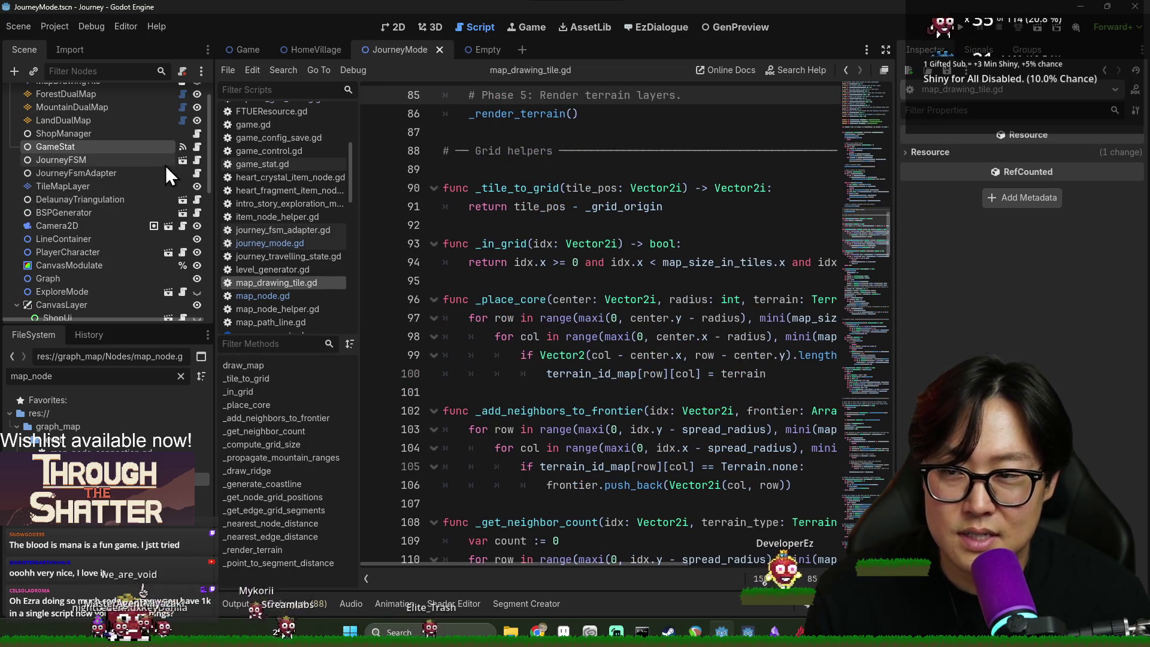
click(193, 162)
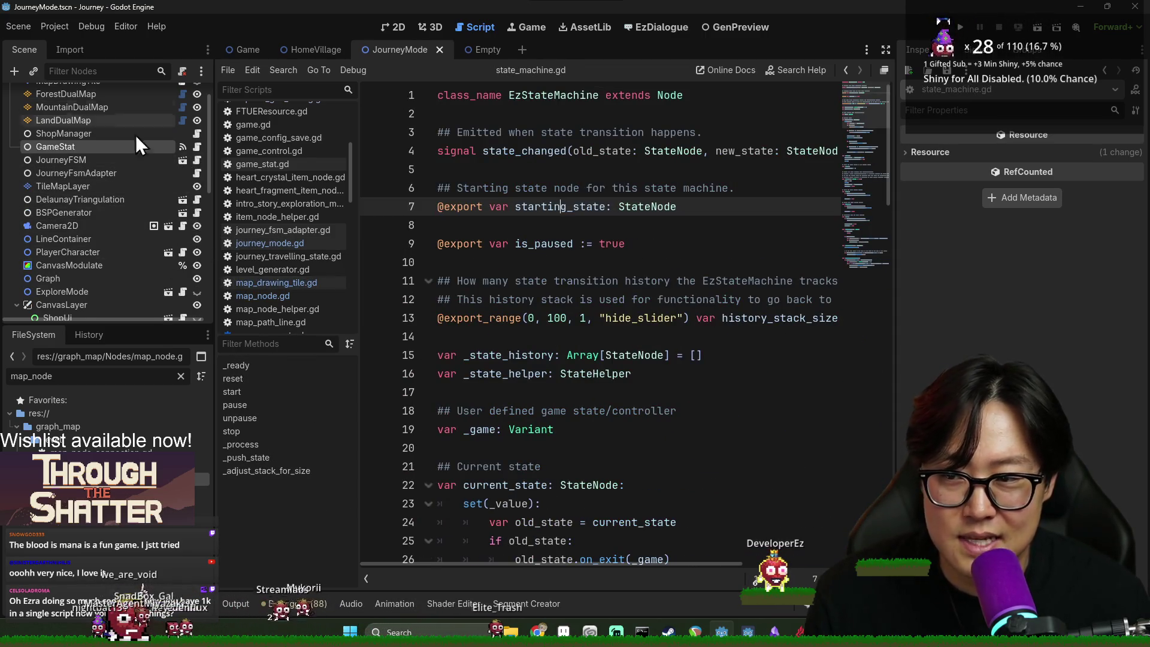
scroll(137, 179, up, 1)
click(183, 95)
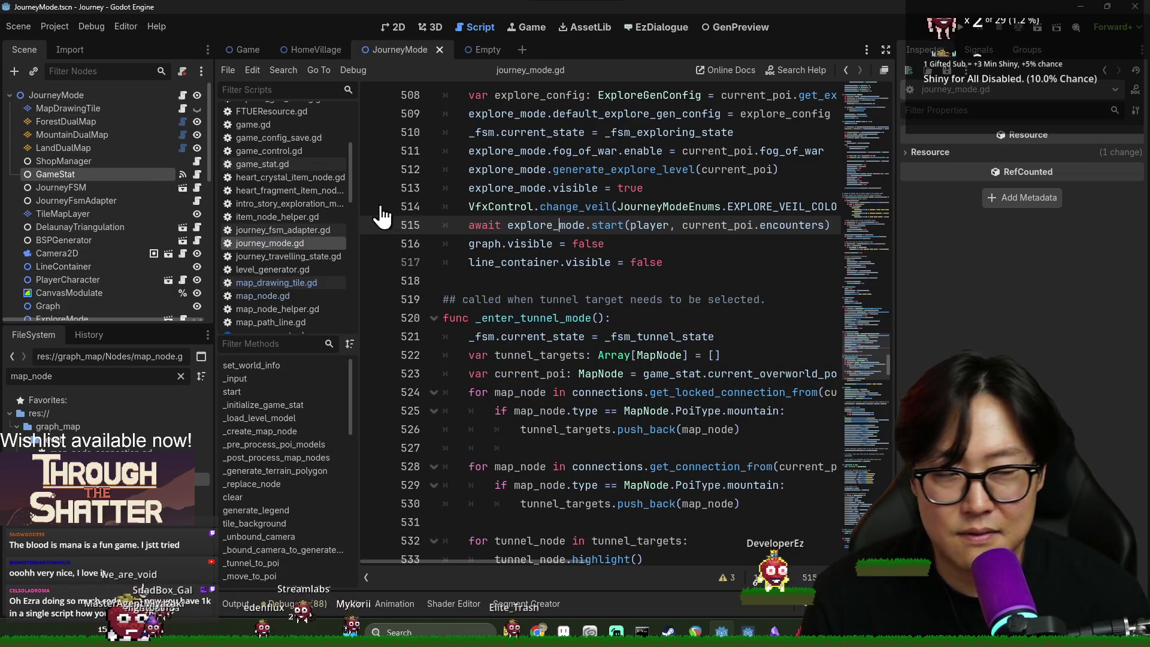
click(508, 300)
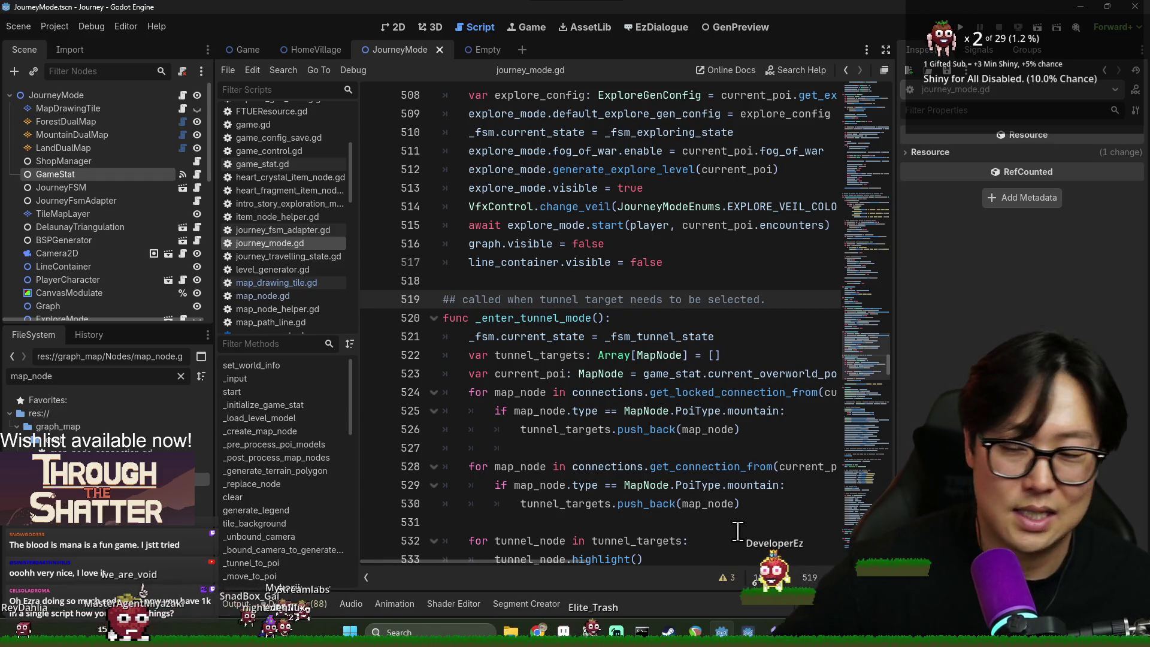
scroll(276, 546, down, 5)
scroll(283, 555, down, 10)
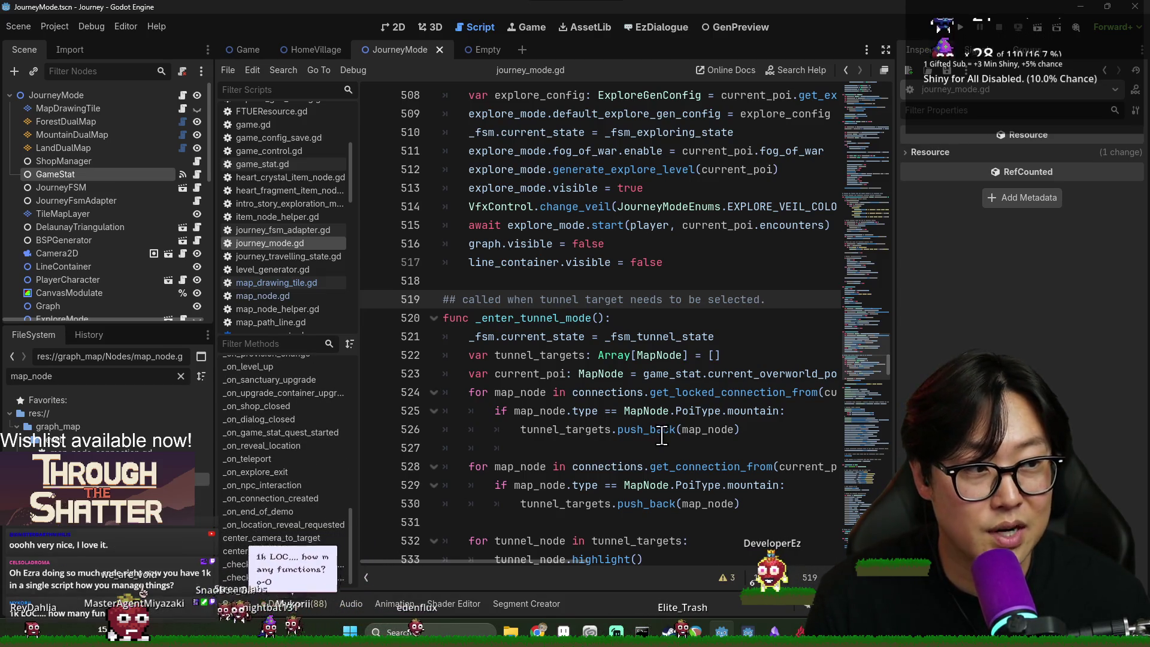
scroll(622, 429, down, 10)
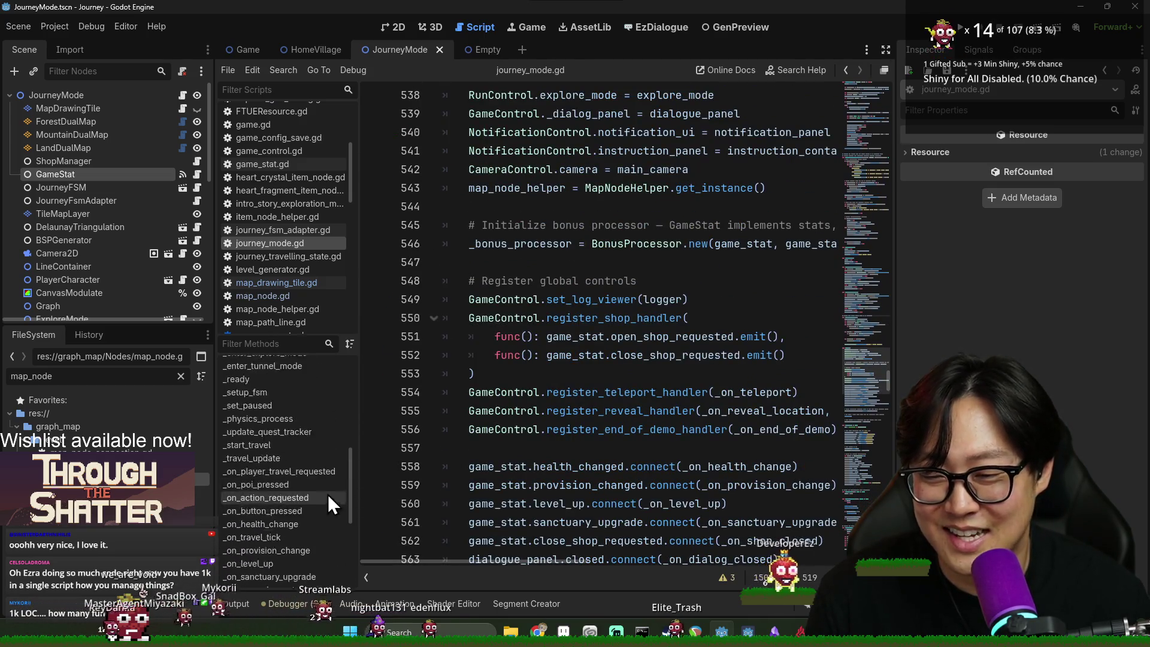
scroll(328, 494, up, 15)
scroll(275, 397, down, 15)
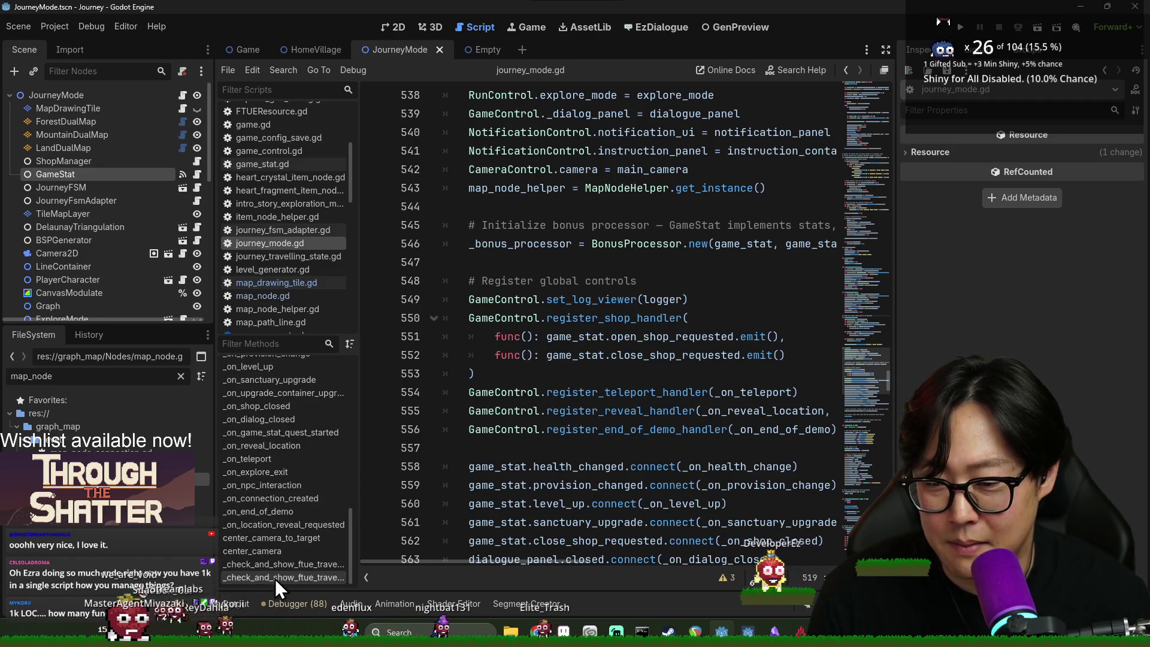
click(275, 579)
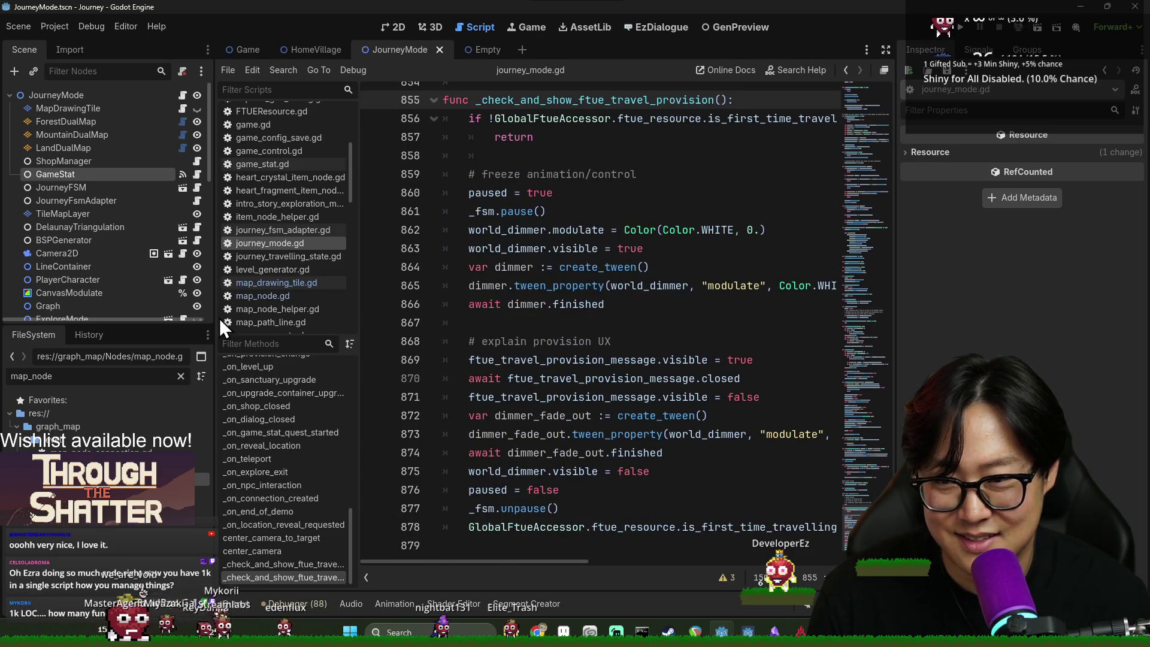
scroll(528, 334, up, 8)
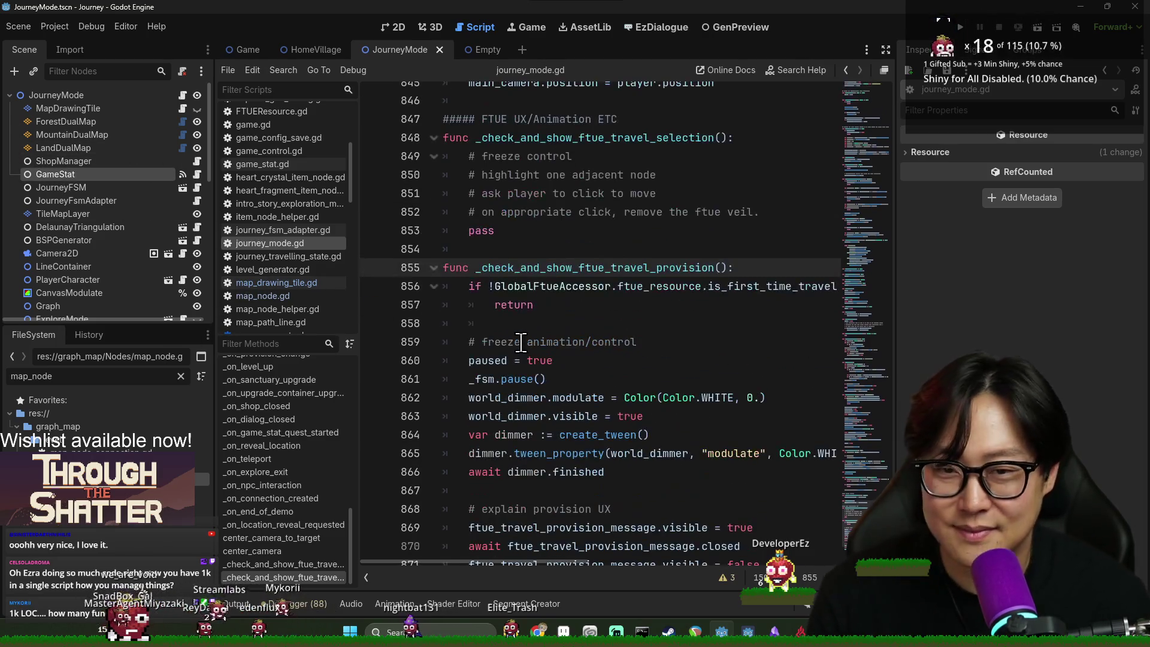
scroll(528, 334, down, 3)
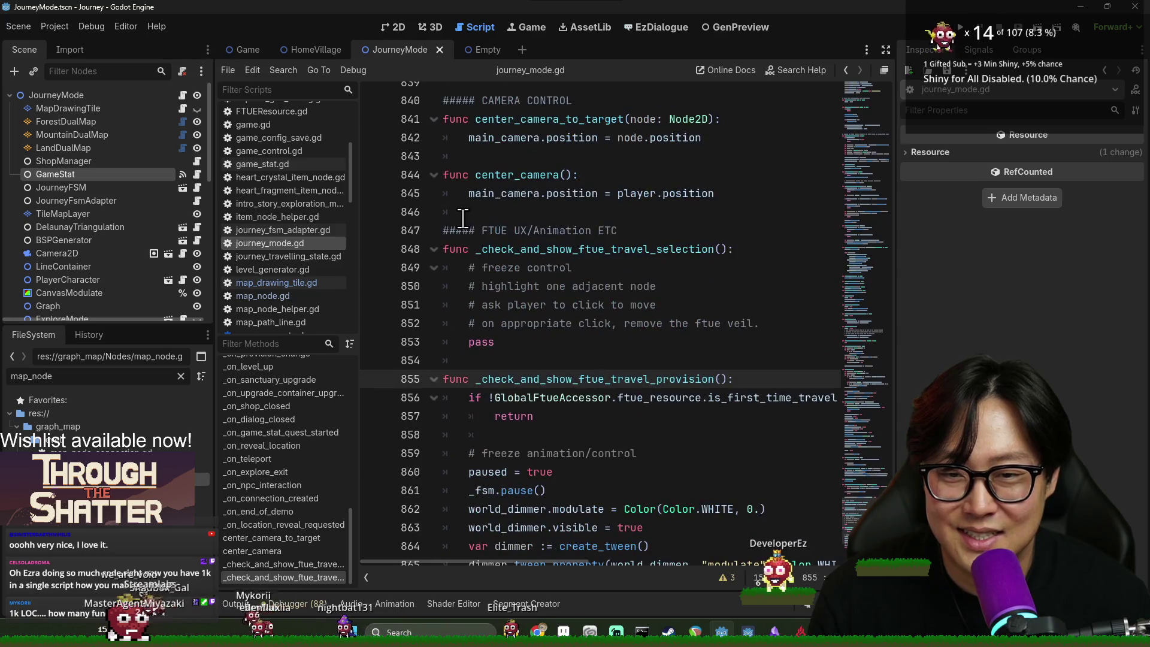
drag(443, 231, 627, 232)
scroll(626, 232, up, 2)
drag(443, 207, 572, 206)
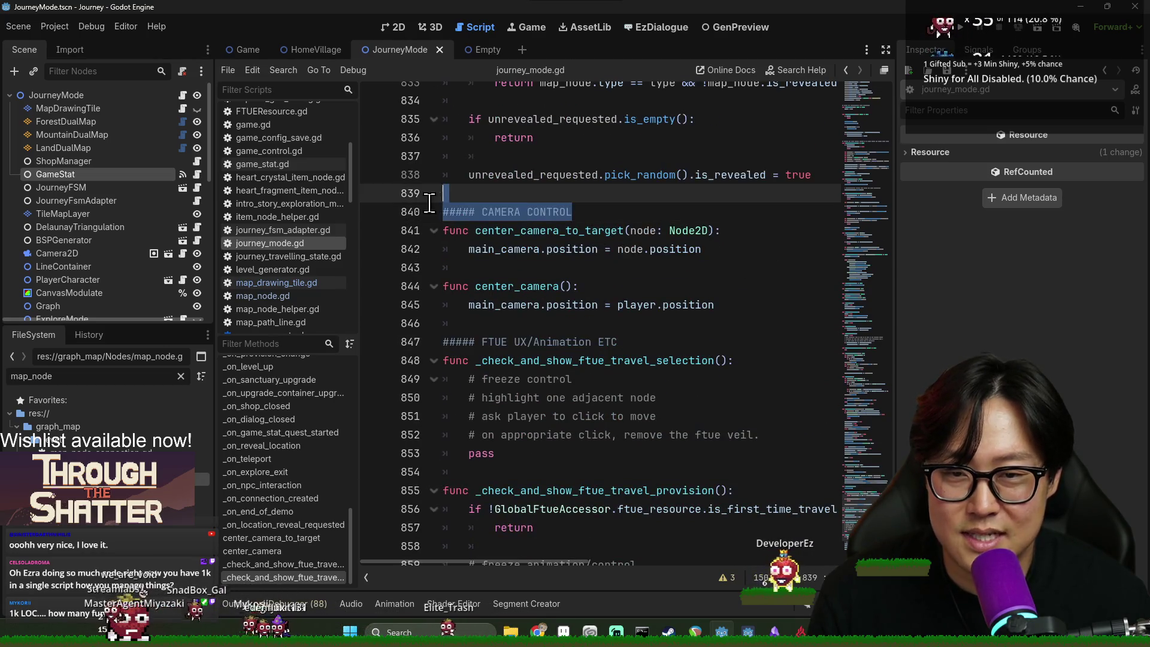
scroll(564, 265, up, 8)
click(540, 212)
scroll(539, 213, up, 4)
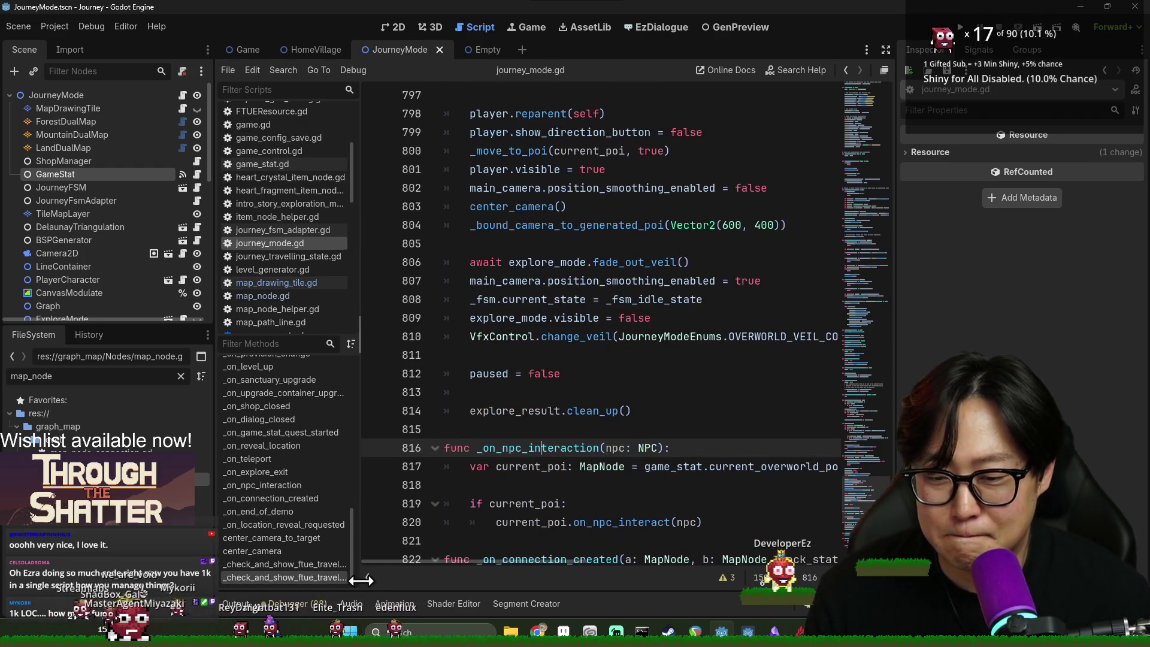
click(366, 577)
click(443, 427)
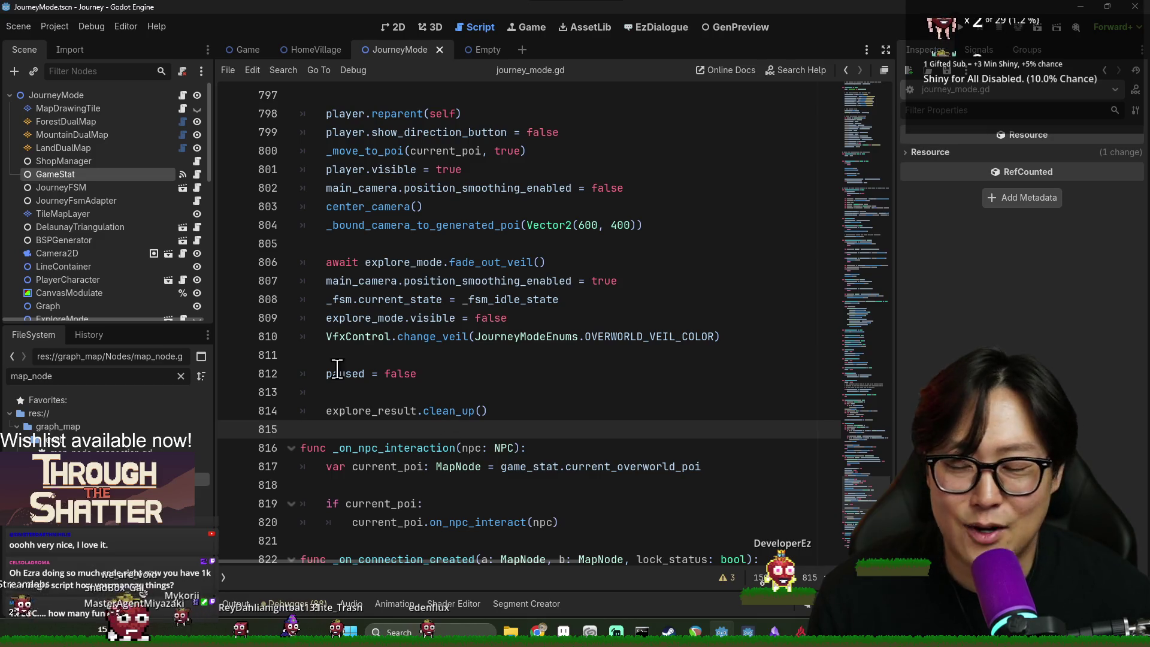
click(225, 576)
scroll(325, 462, up, 5)
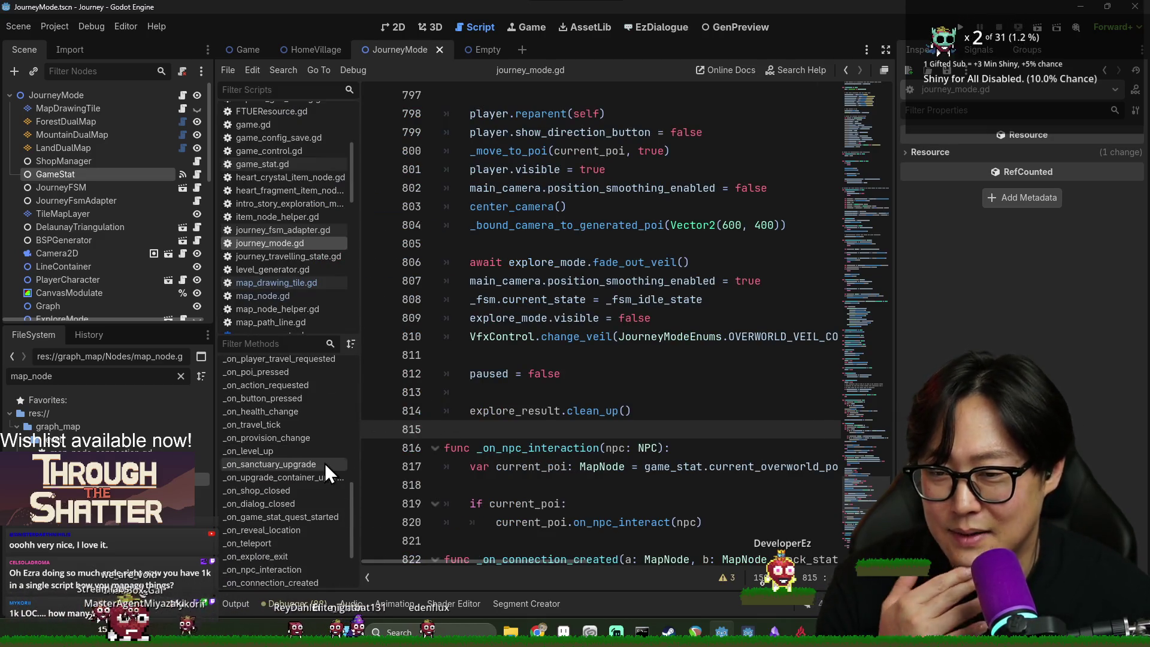
scroll(317, 462, up, 3)
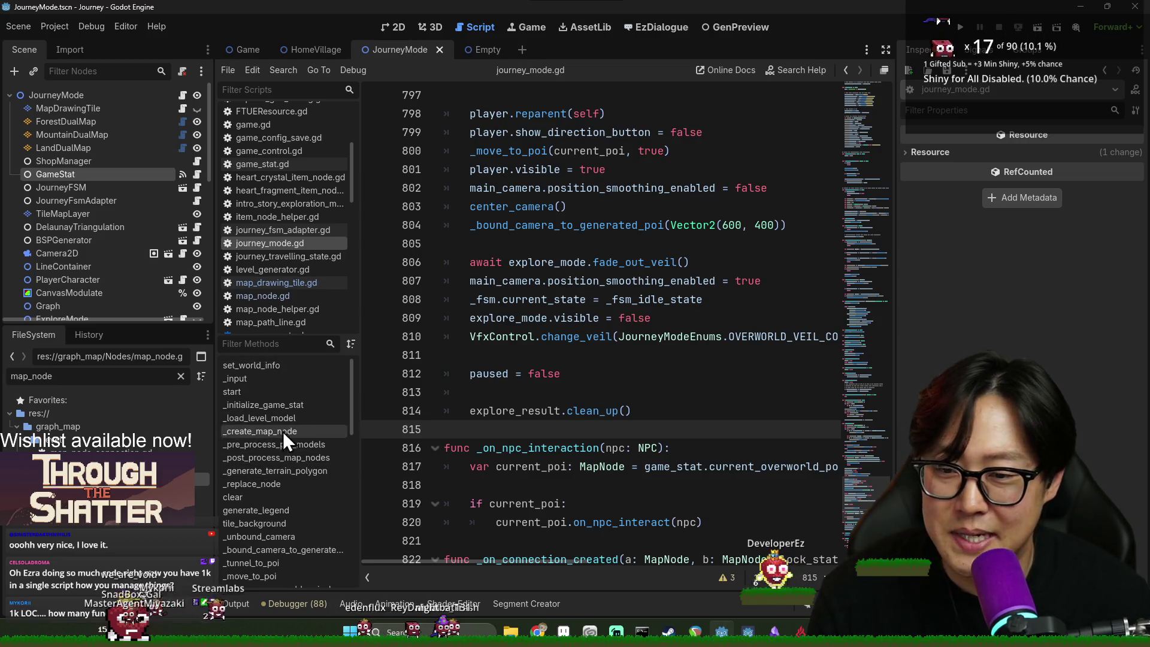
click(263, 295)
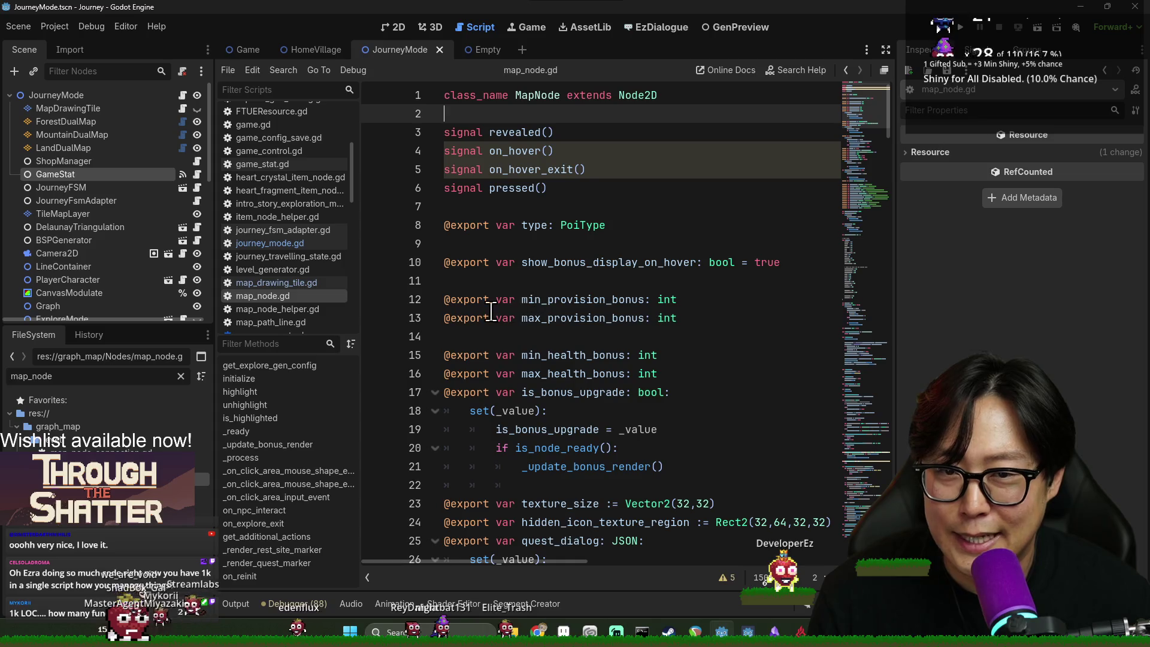
scroll(519, 291, down, 1)
scroll(519, 291, down, 12)
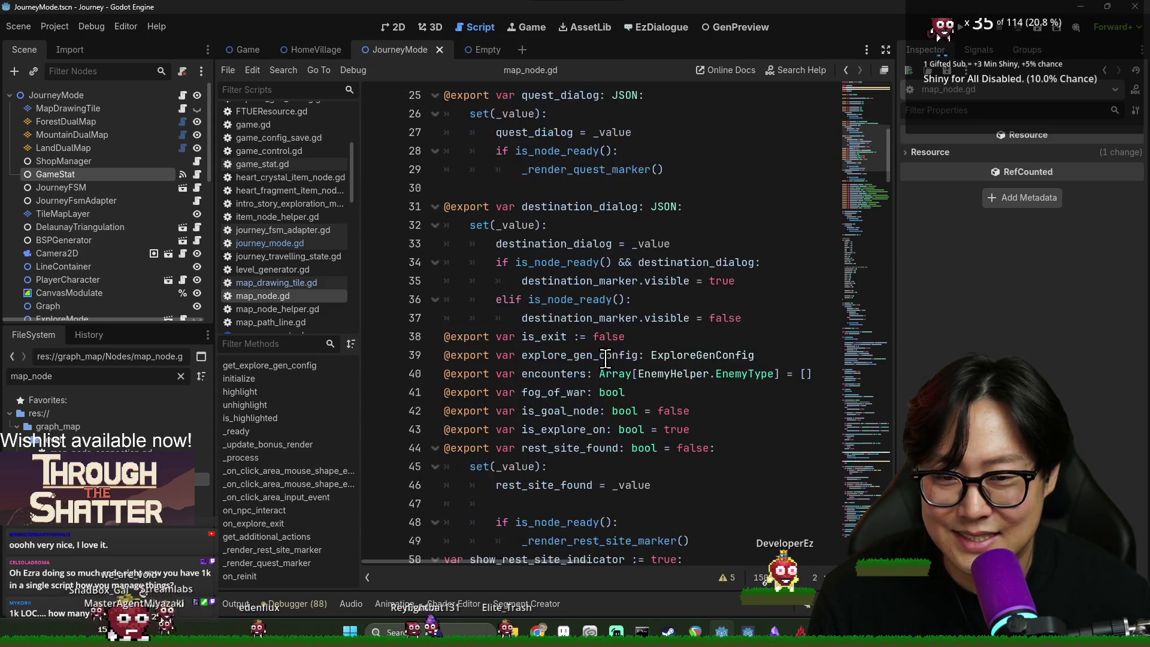
scroll(611, 377, up, 7)
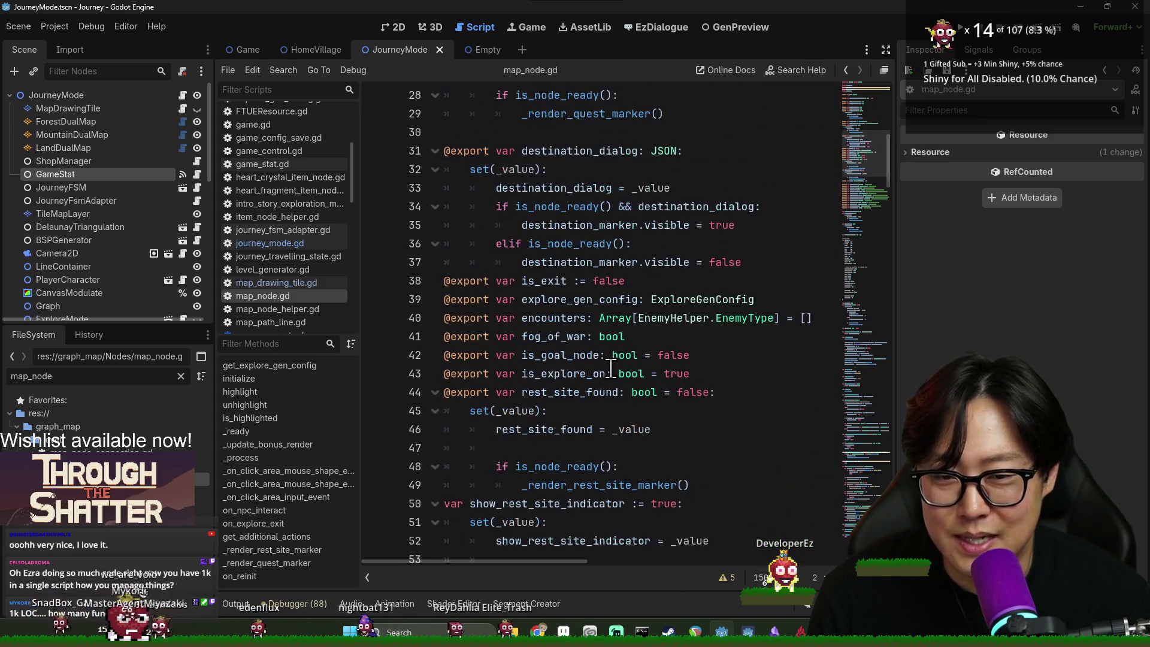
scroll(629, 408, down, 7)
scroll(635, 414, down, 3)
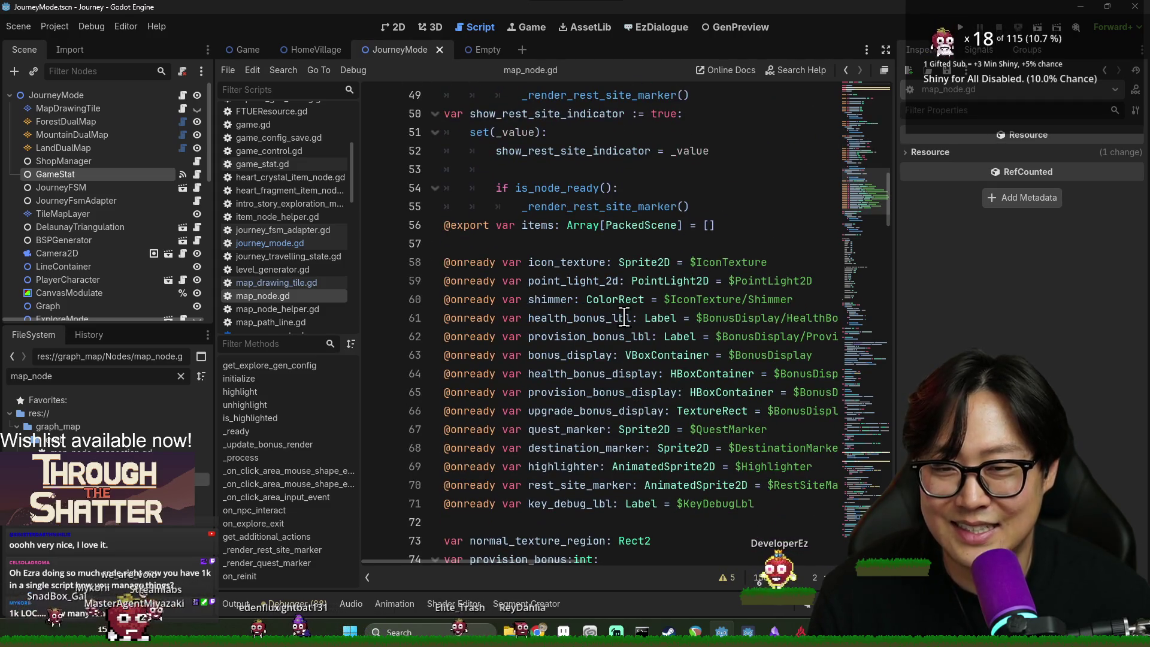
click(754, 232)
key(Return)
key(Return)
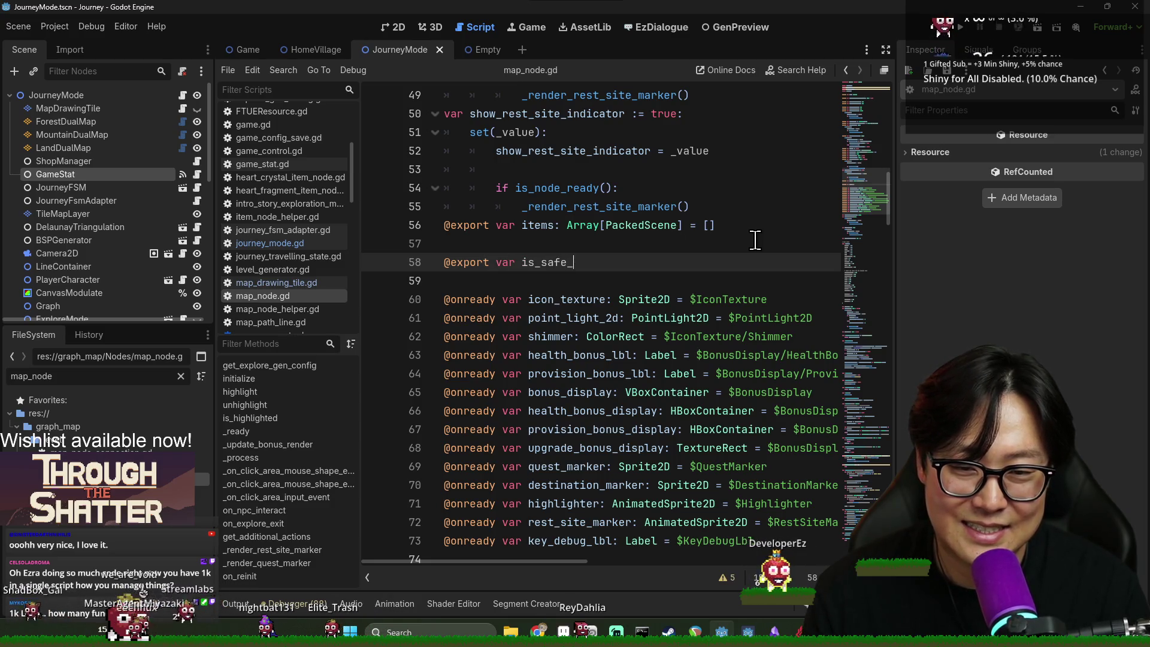
text(se)
key(ctrl+s)
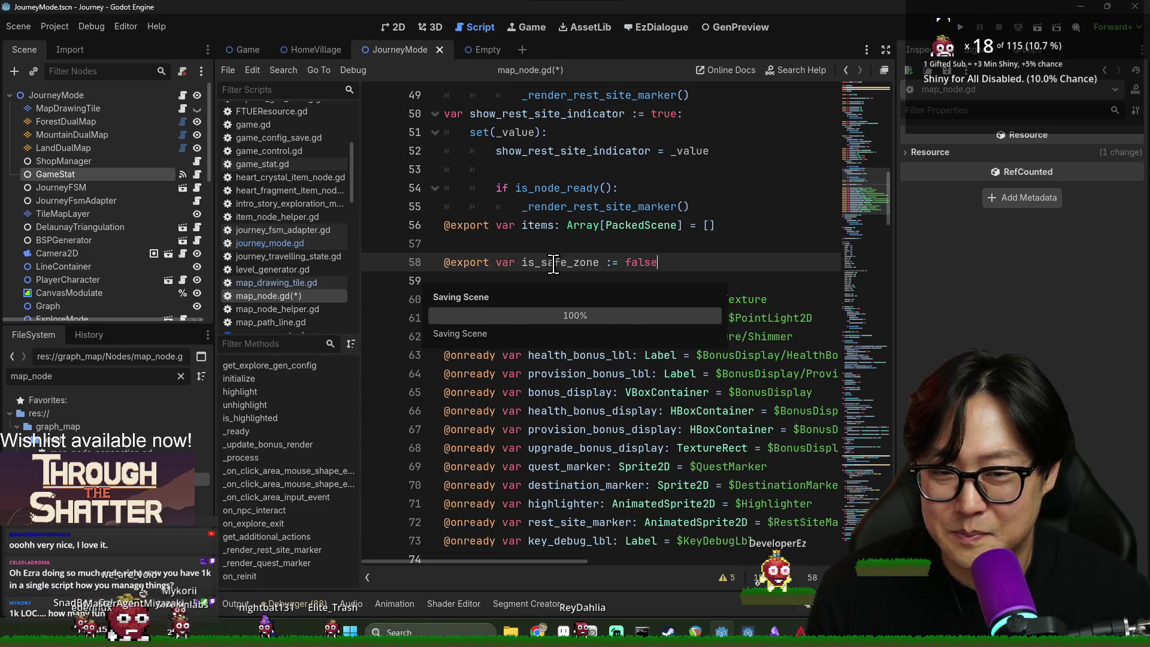
key(Home)
key(BackSpace)
scroll(560, 397, up, 3)
scroll(617, 456, down, 5)
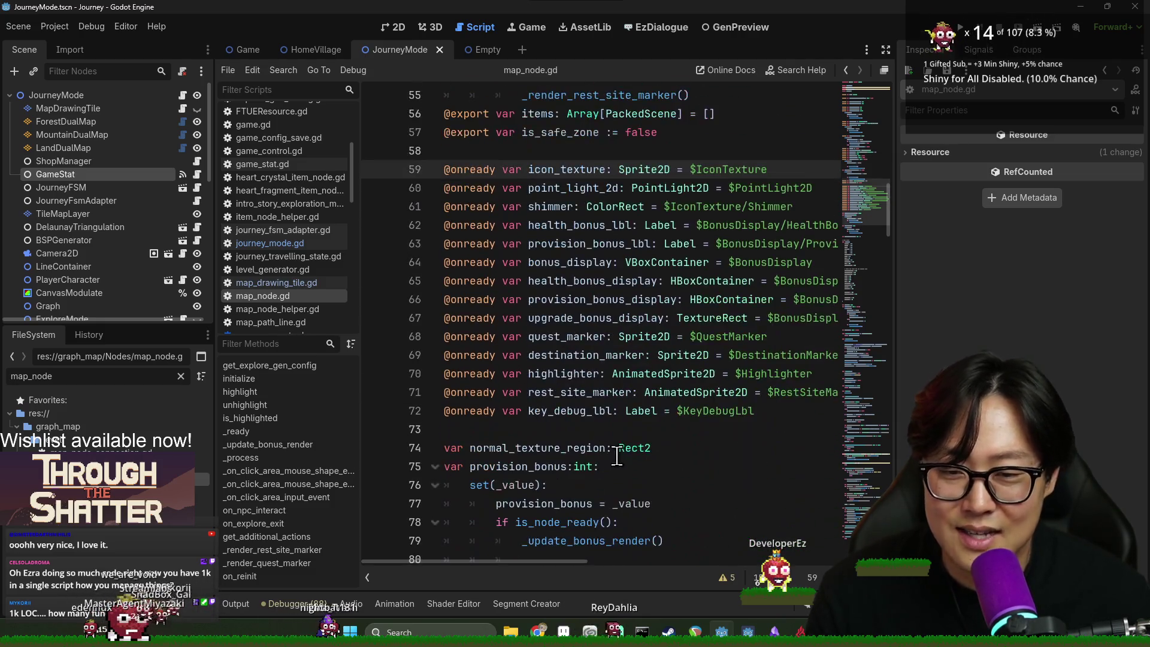
- Review the new is_safe_zone export in map_node.gd and save the script again
click(617, 411)
scroll(540, 419, down, 10)
scroll(473, 474, up, 12)
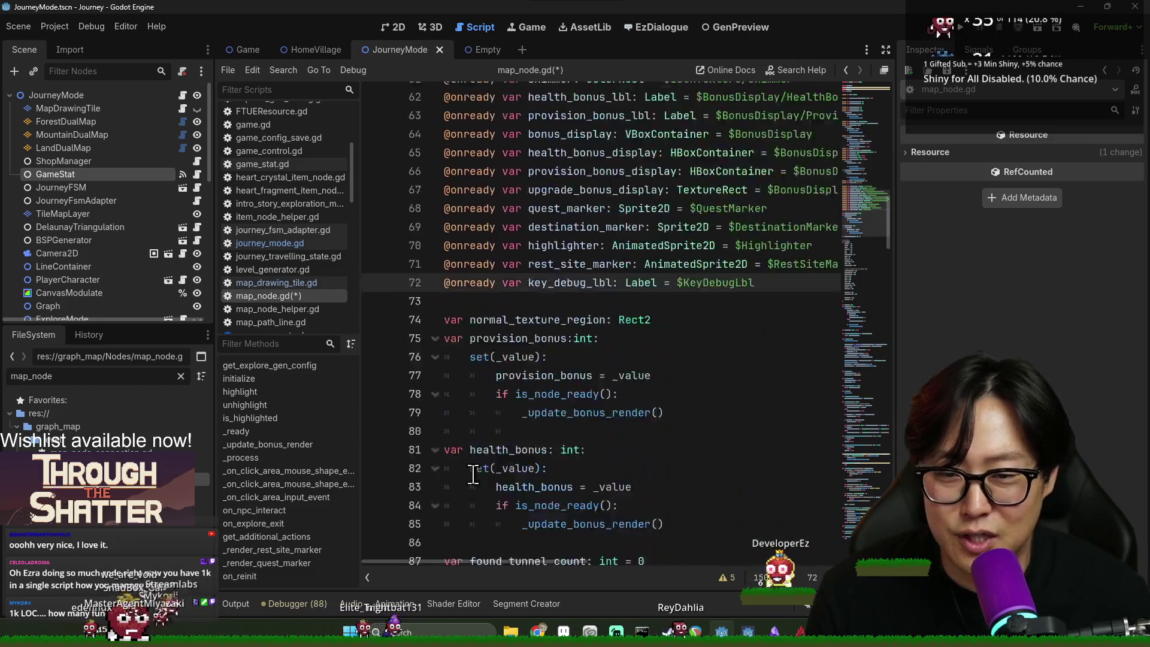
scroll(473, 475, down, 2)
scroll(527, 206, up, 4)
scroll(551, 299, down, 20)
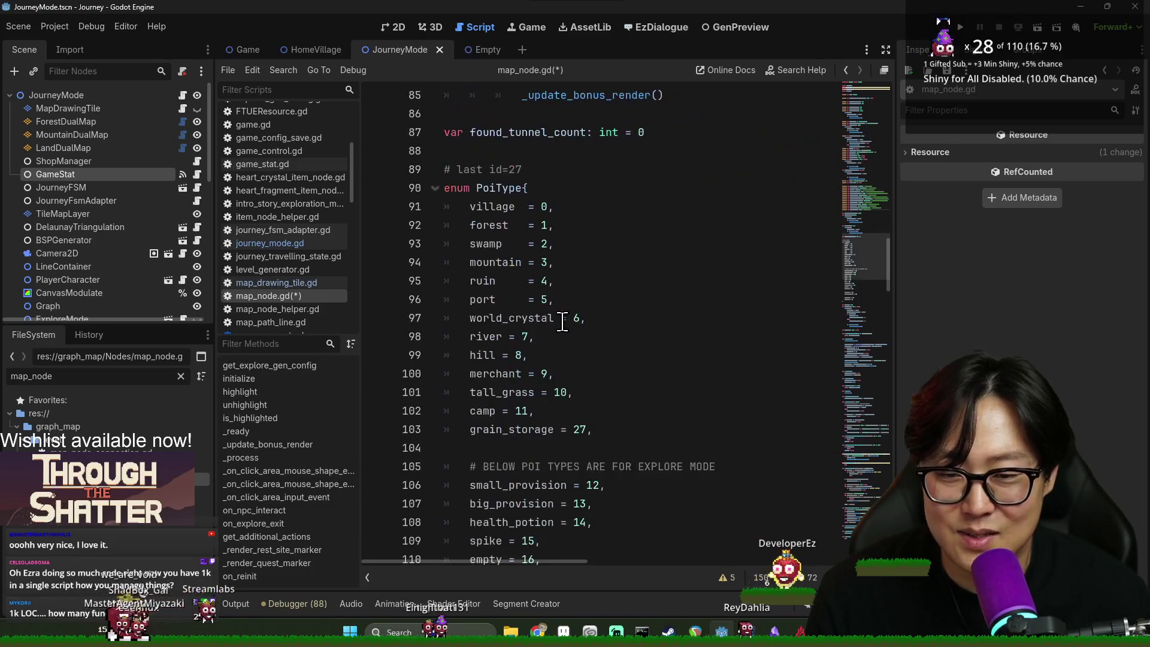
scroll(561, 311, up, 20)
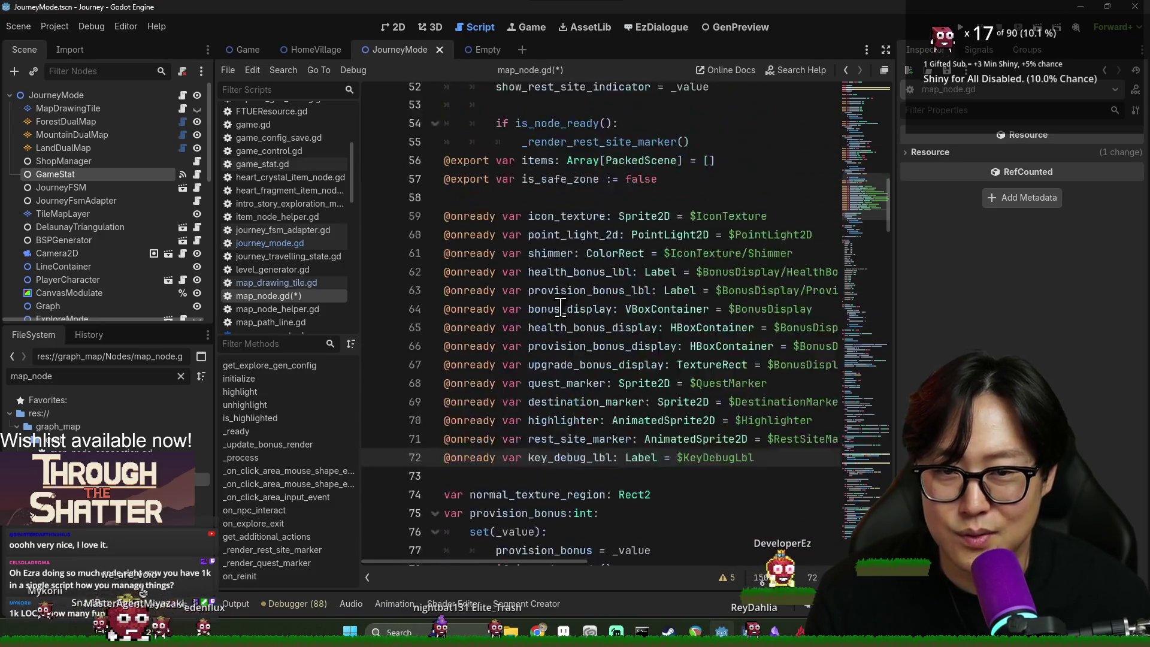
scroll(556, 322, down, 5)
scroll(556, 323, down, 6)
scroll(569, 334, up, 3)
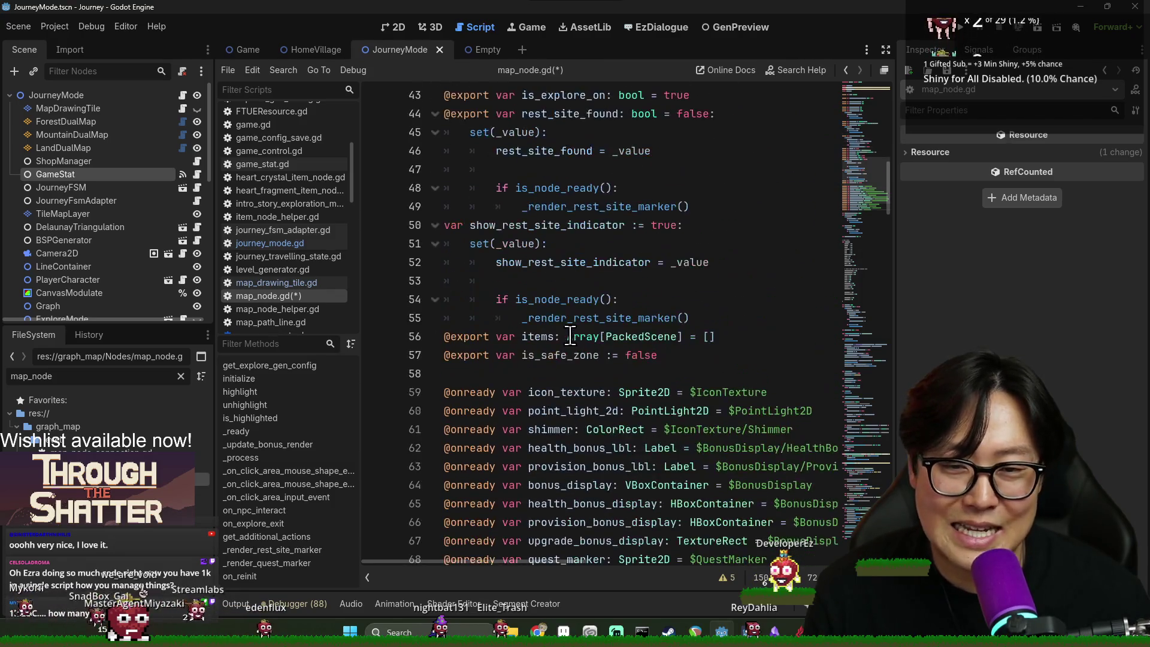
double_click(565, 356)
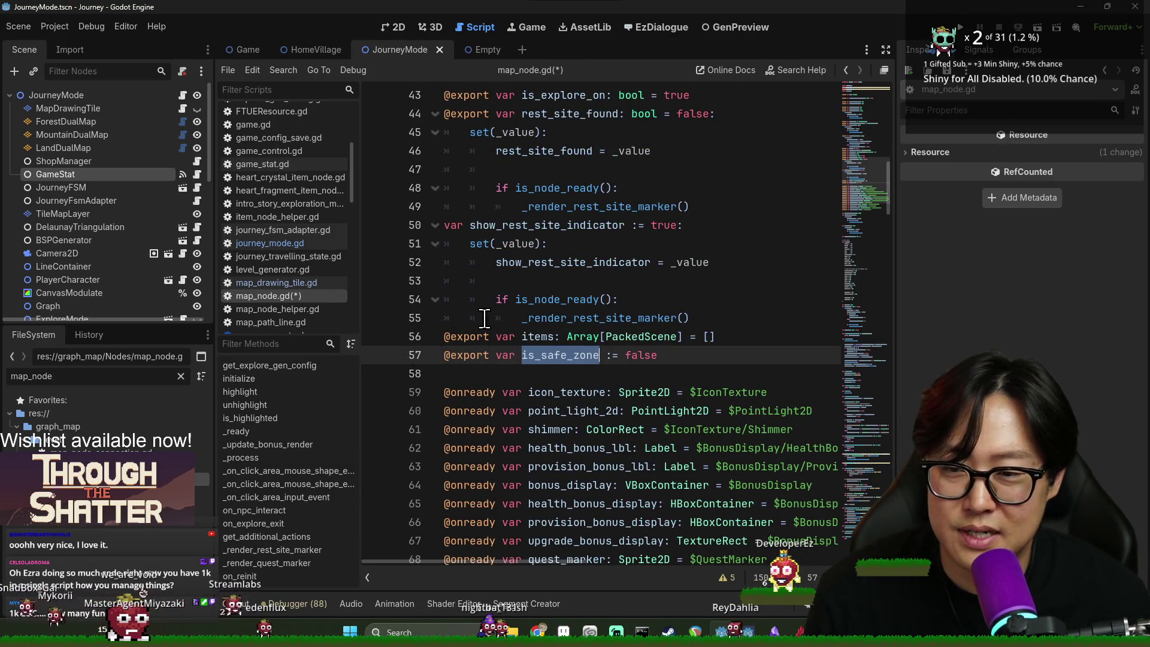
key(ctrl+s)
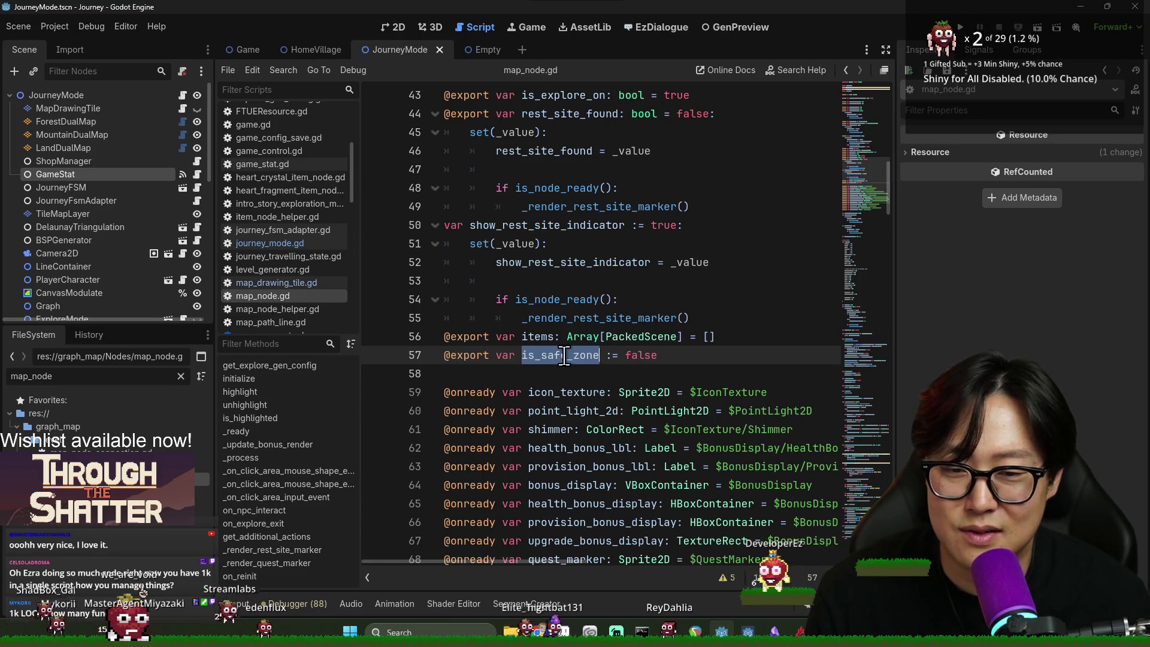
click(108, 395)
- Find the HomeVillage scene with the 'homev' file search, open it and save
double_click(107, 378)
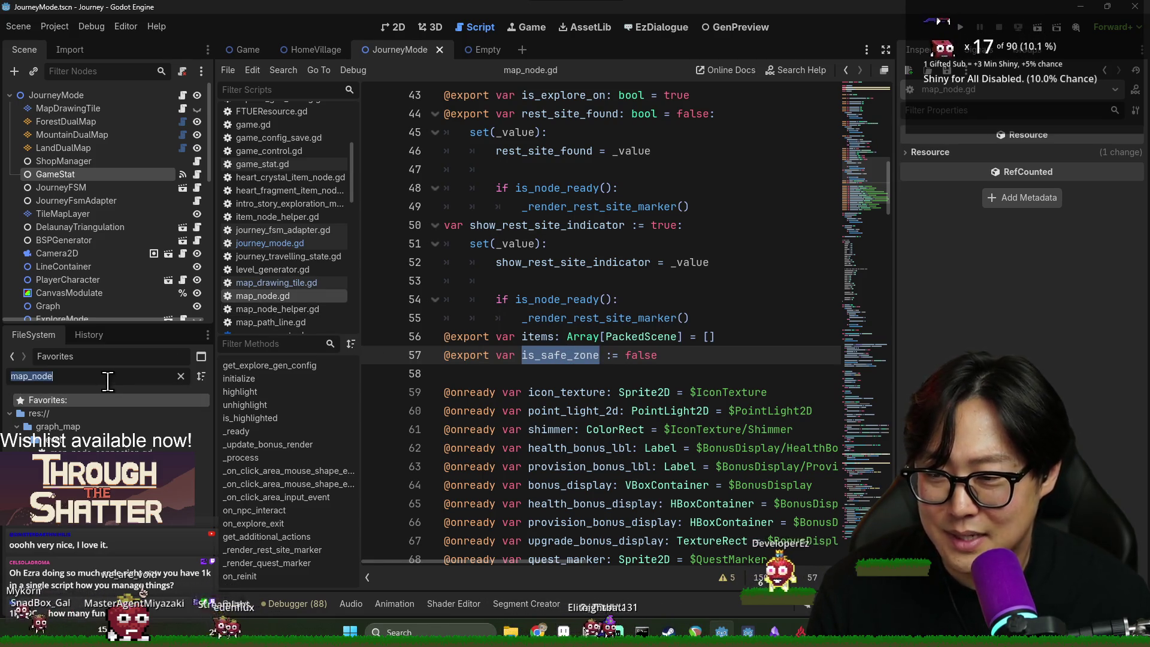
text(homevi)
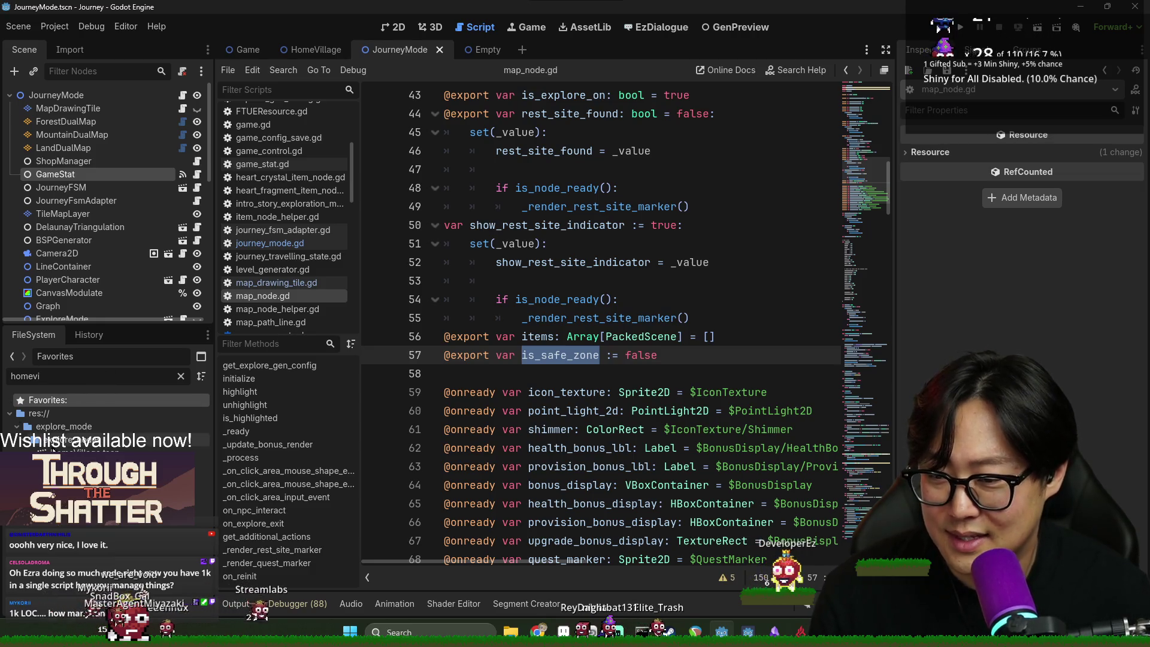
double_click(78, 453)
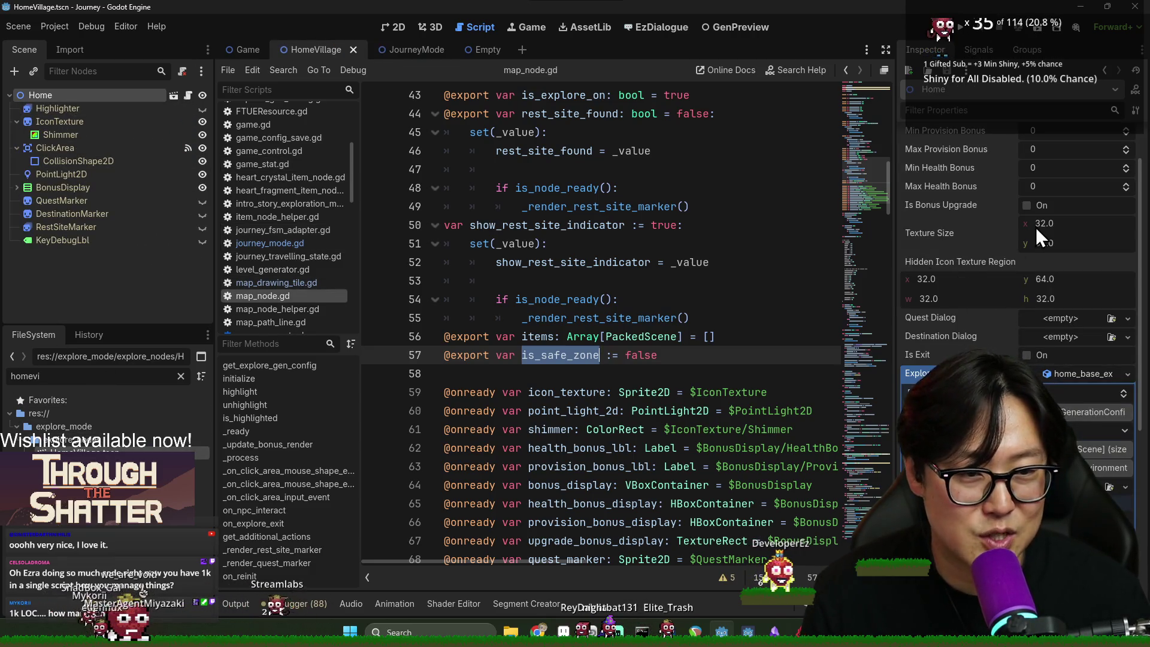
scroll(1036, 228, down, 5)
click(636, 281)
key(ctrl+s)
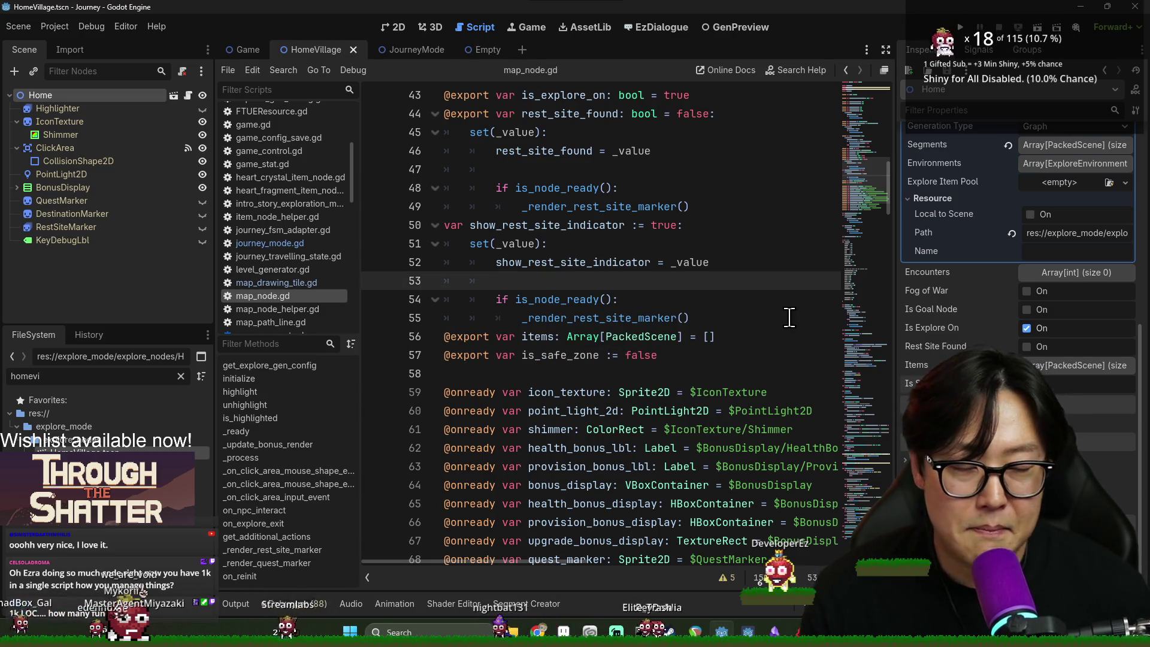
- Widen the Inspector to review the Home node's properties, then restore it and save
drag(897, 309, 771, 311)
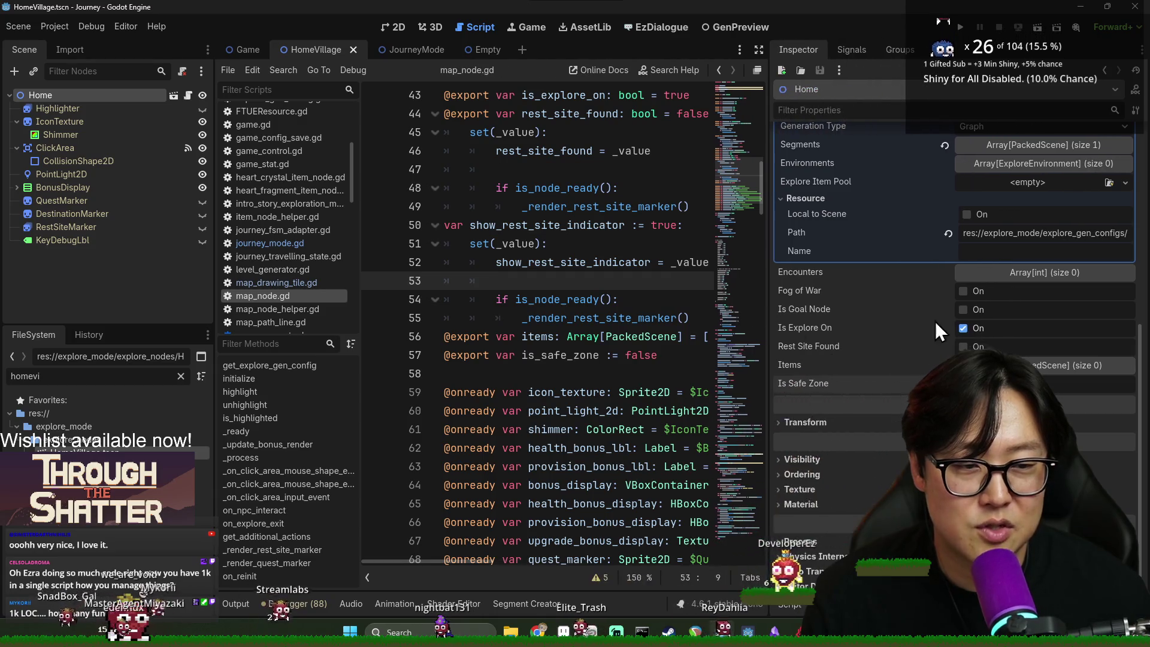
scroll(1040, 371, up, 5)
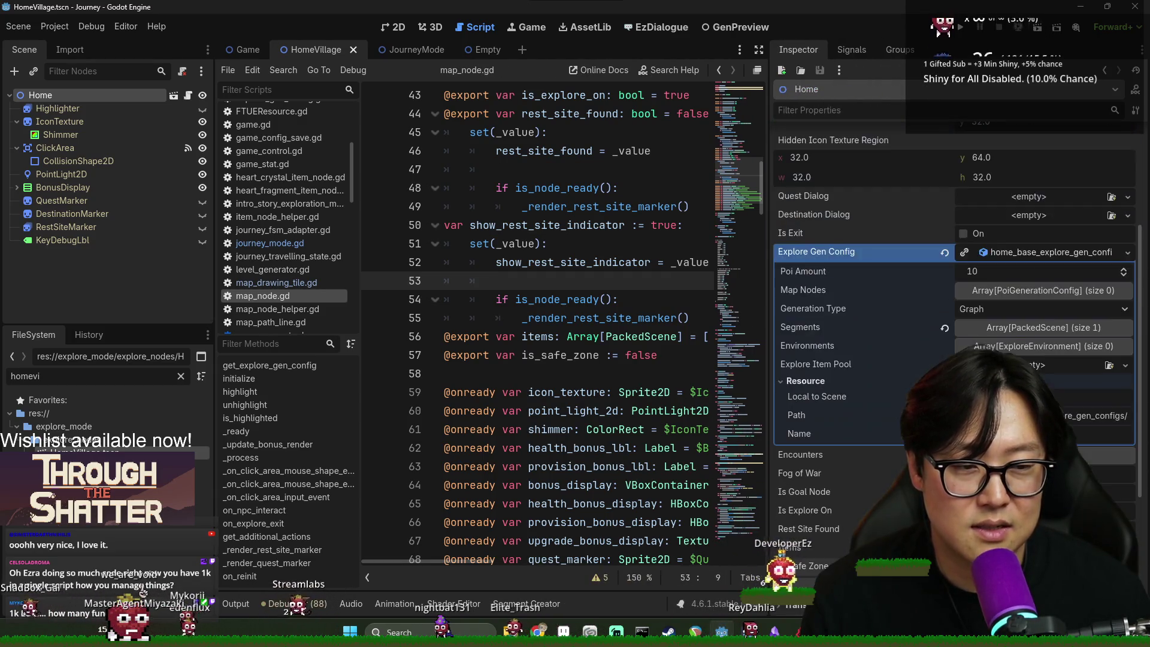
scroll(944, 339, down, 3)
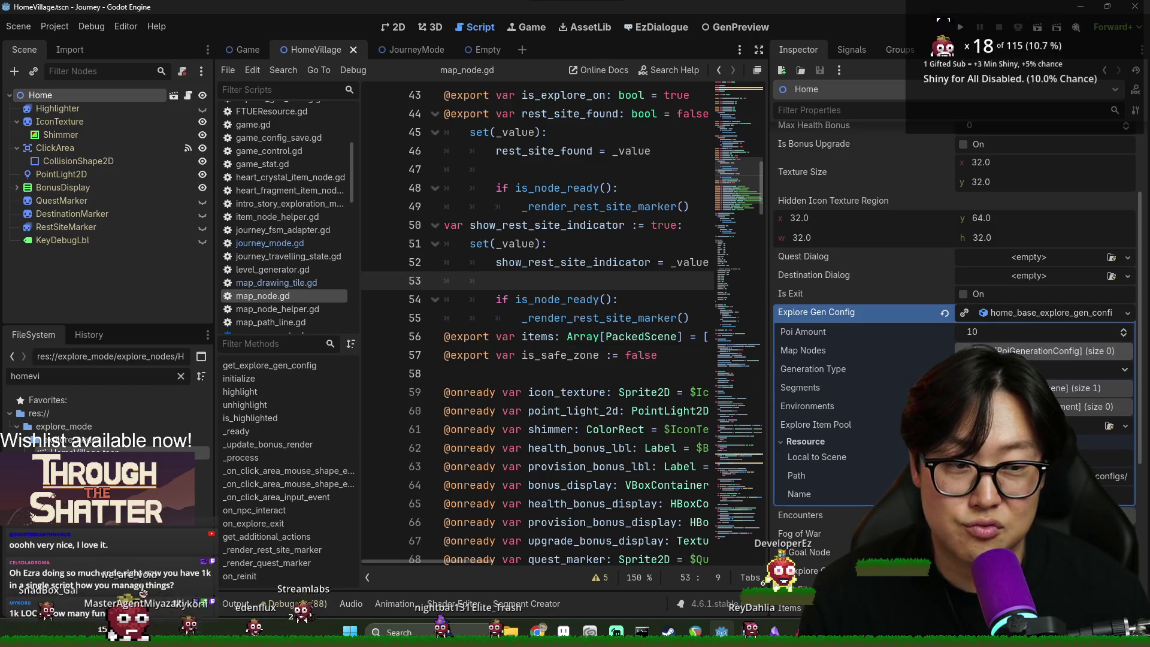
scroll(944, 339, down, 3)
scroll(976, 194, down, 1)
scroll(976, 194, up, 7)
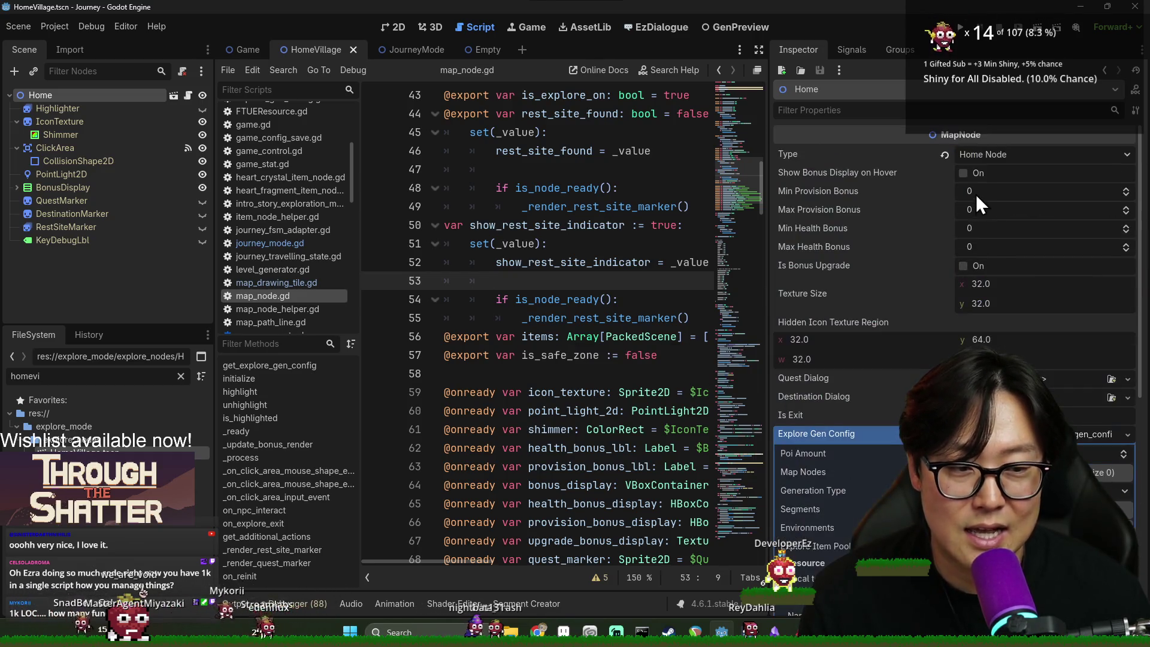
drag(770, 239, 895, 240)
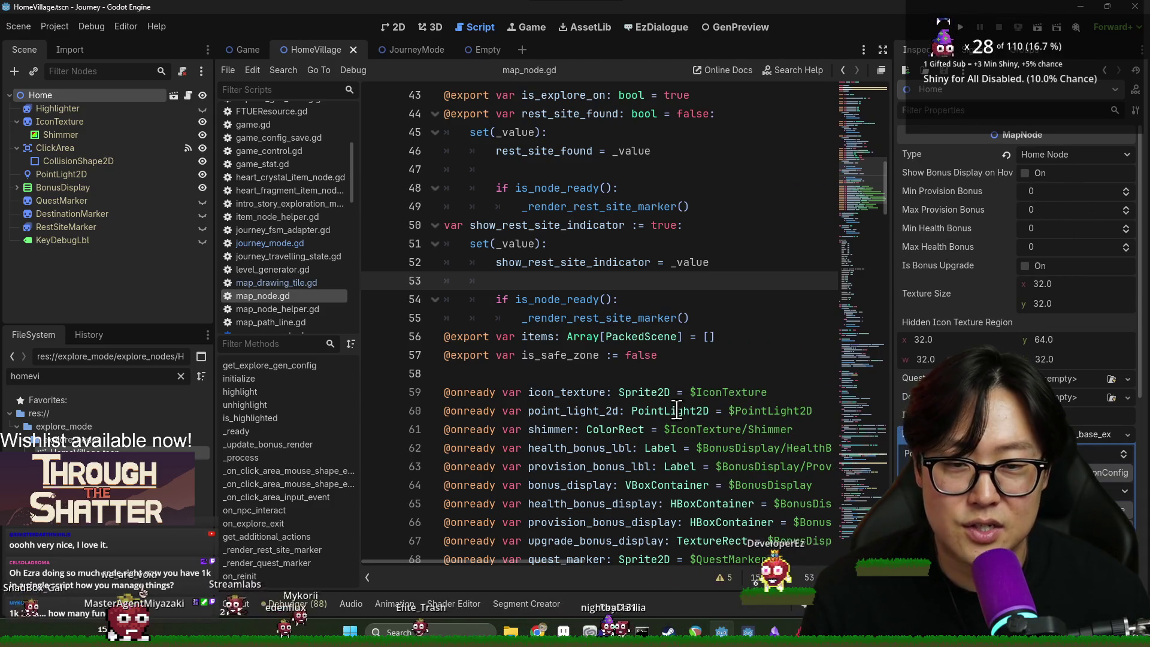
key(ctrl+s)
- Hide the script list, save the HomeVillage scene again and switch to JourneyMode
click(367, 577)
scroll(414, 431, down, 3)
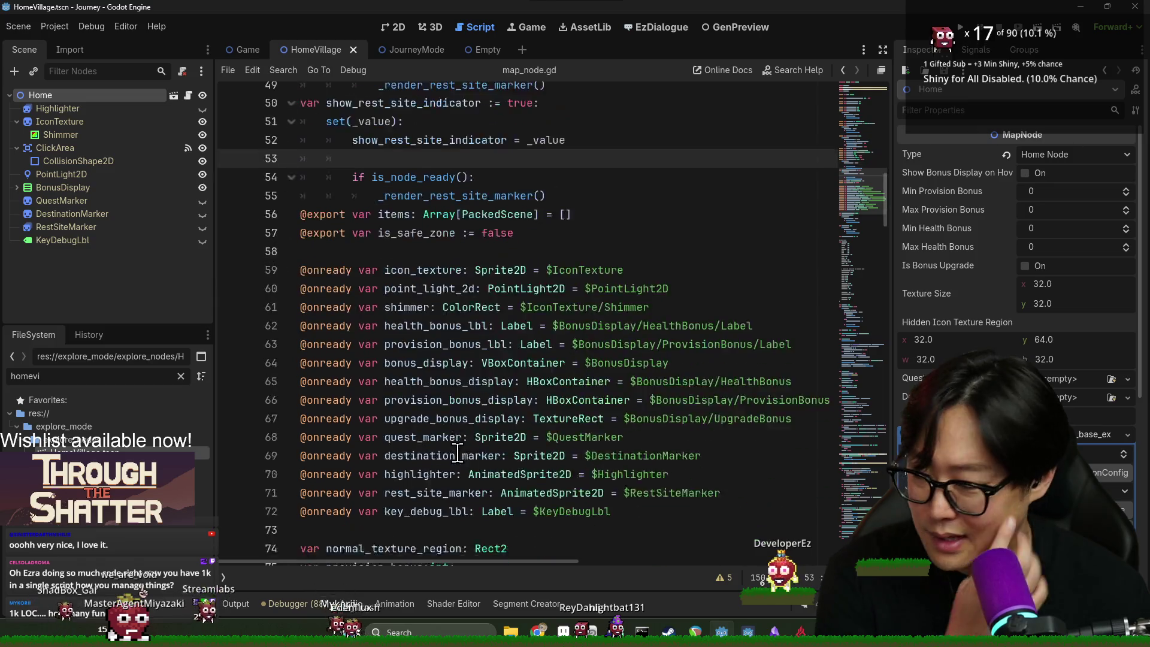
click(424, 428)
key(ctrl+s)
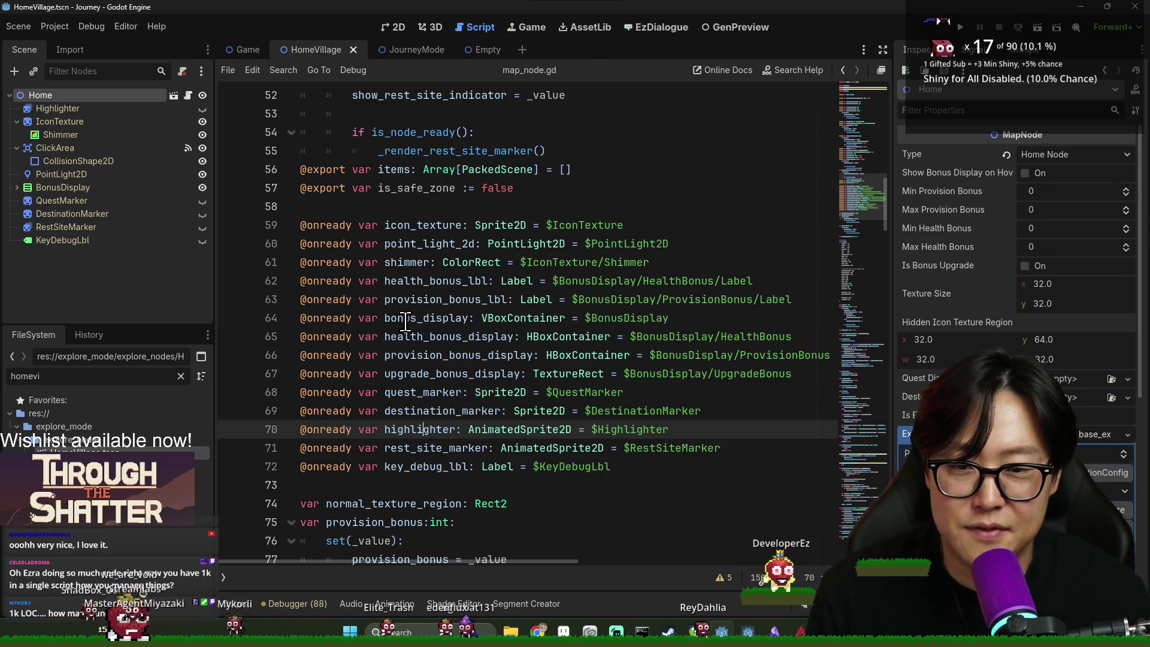
scroll(617, 329, down, 3)
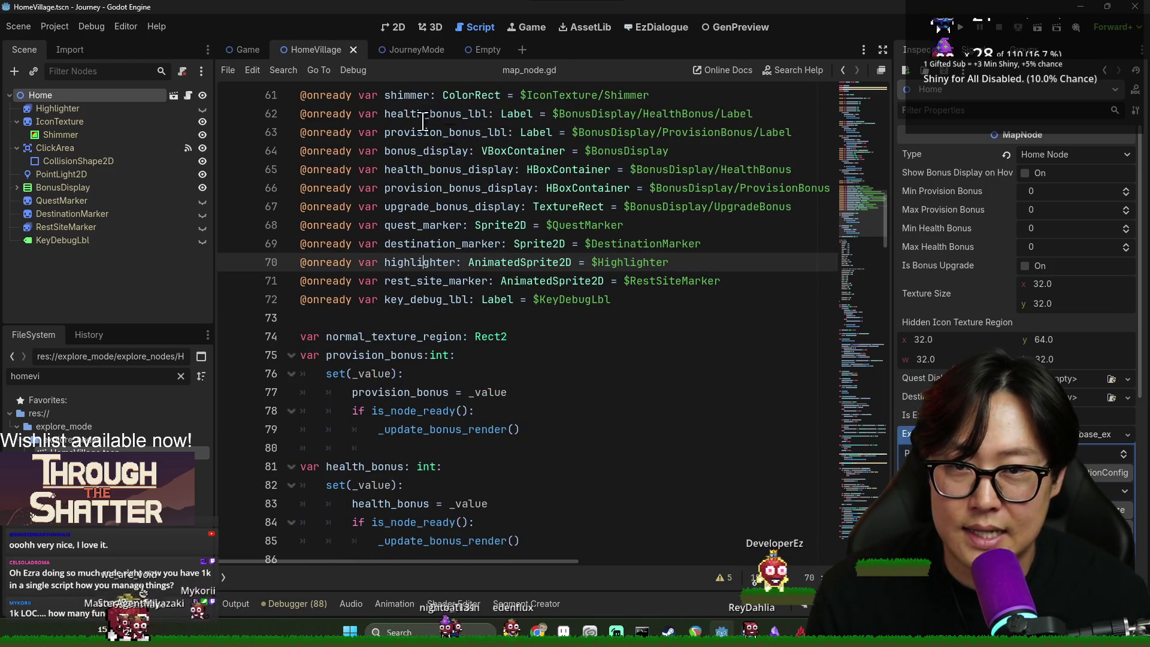
click(393, 49)
- Open explore_mode.gd and jump to the _start_new_day function
scroll(168, 210, down, 2)
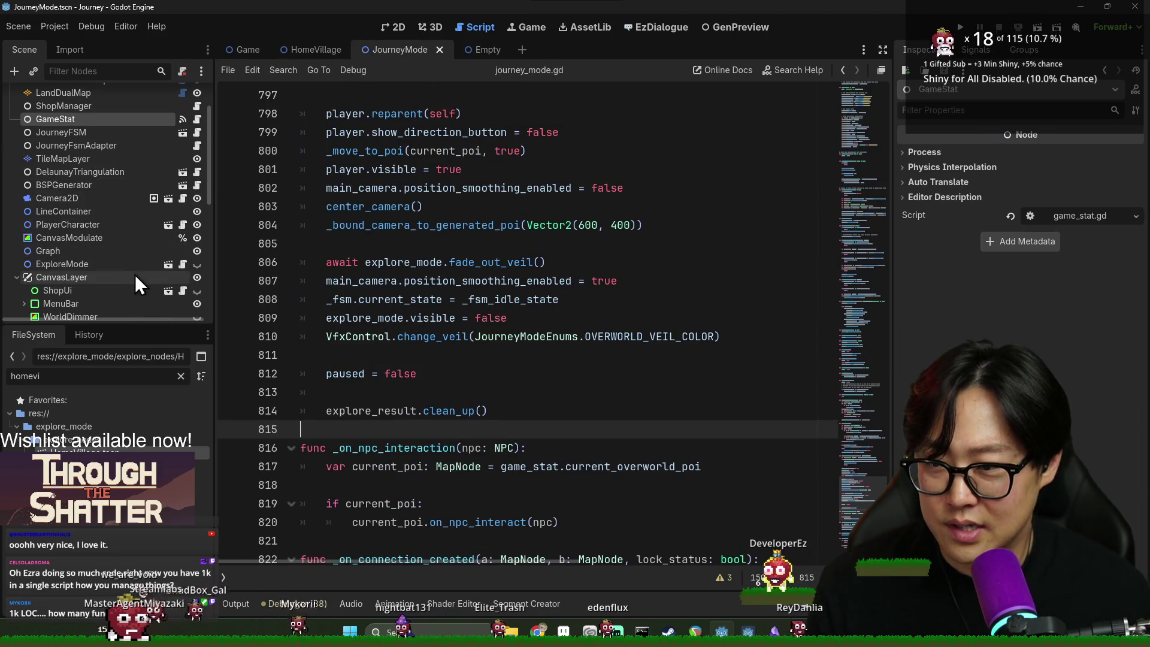
click(183, 264)
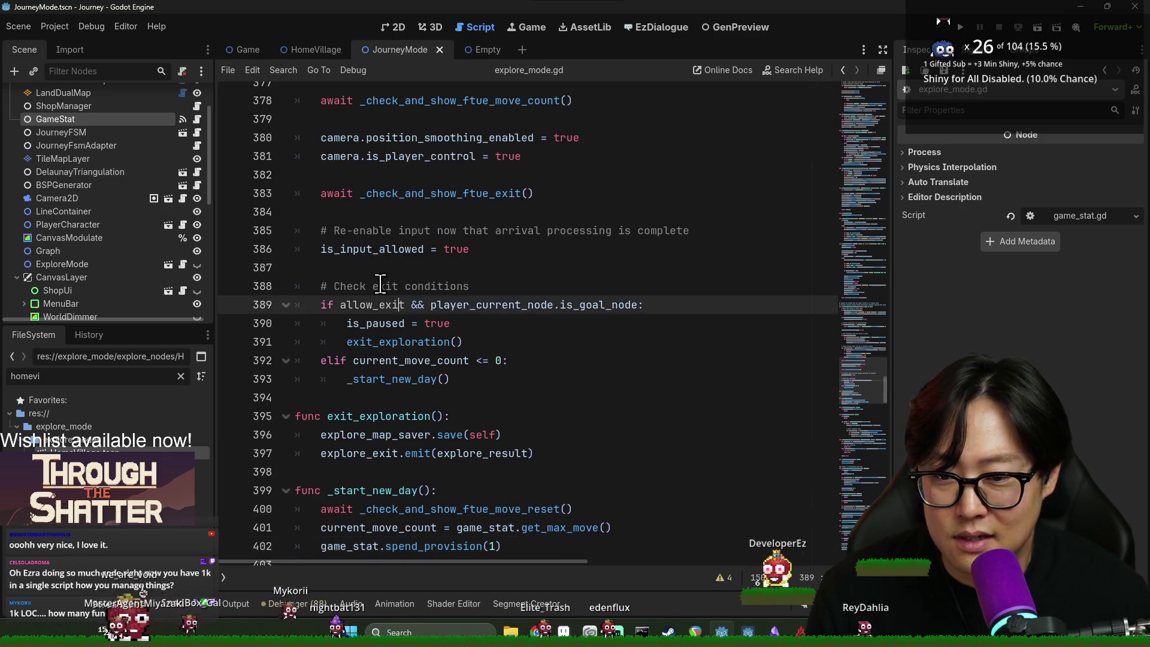
scroll(393, 295, down, 3)
scroll(393, 296, up, 3)
key(ctrl+f)
text(start+n)
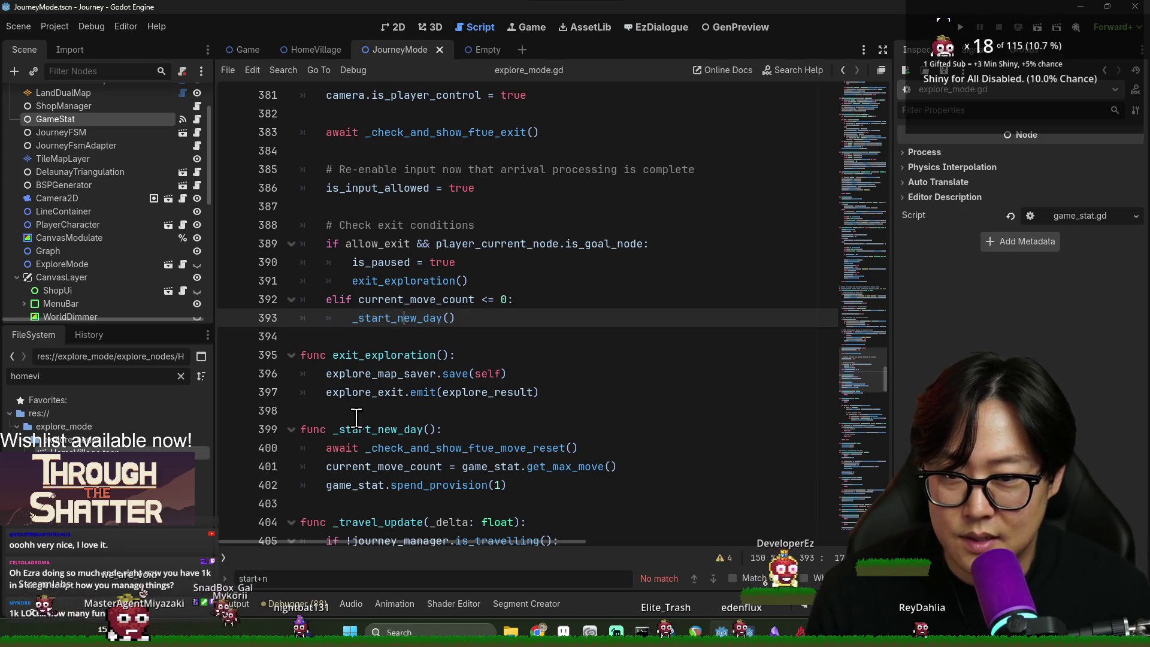
ctrl+click(389, 324)
- Add an 'if _explore_source.is_safe_zone:' line above the provision spending on line 401
double_click(360, 373)
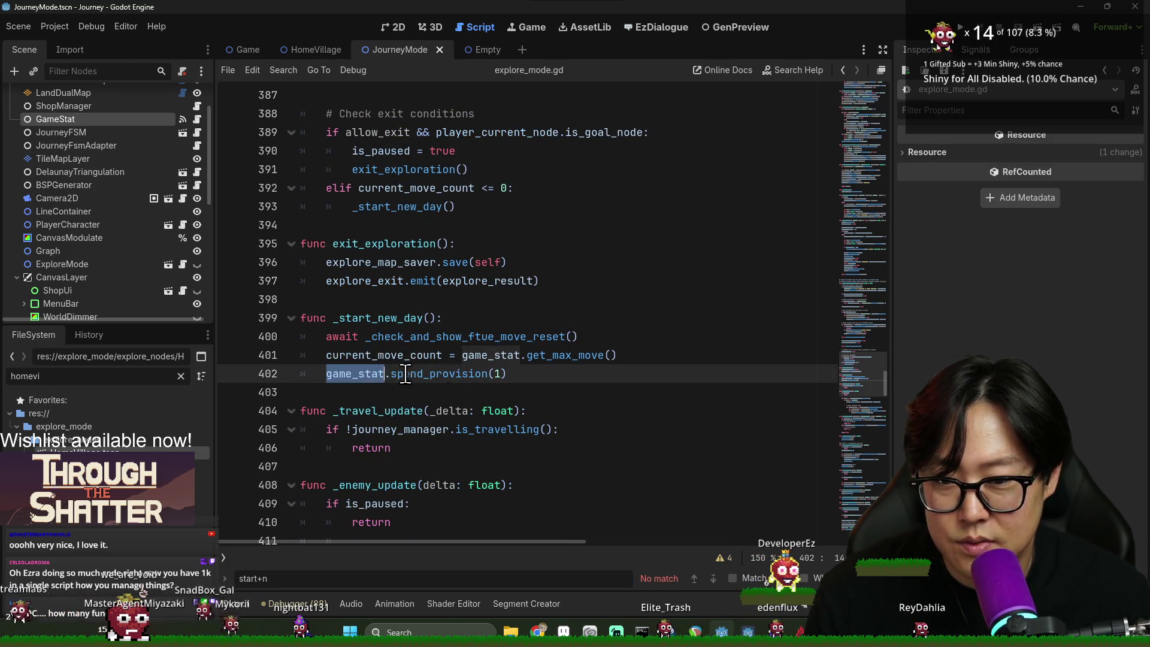
click(657, 360)
key(Return)
text(if _)
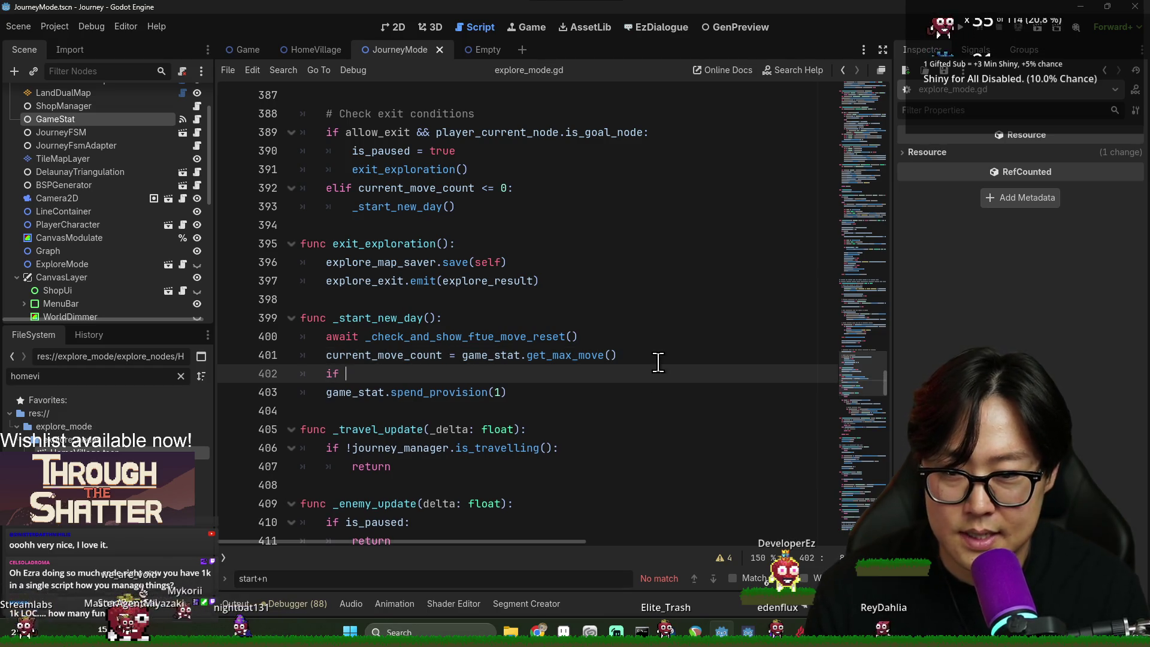
text(source)
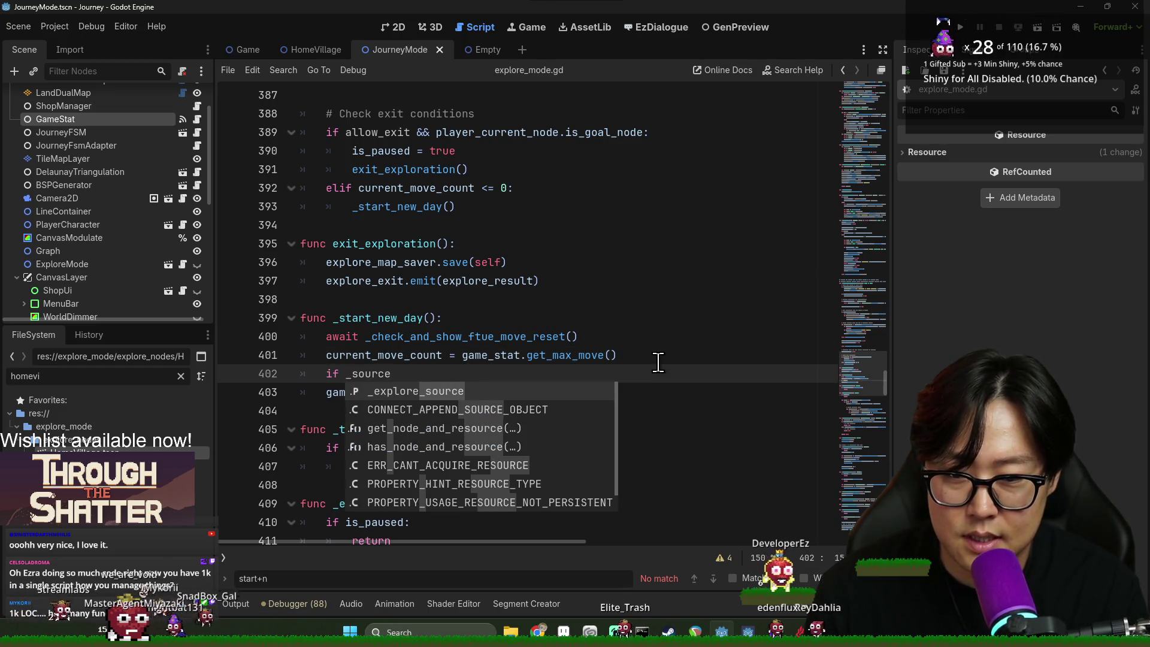
key(Return)
text(.is_saf)
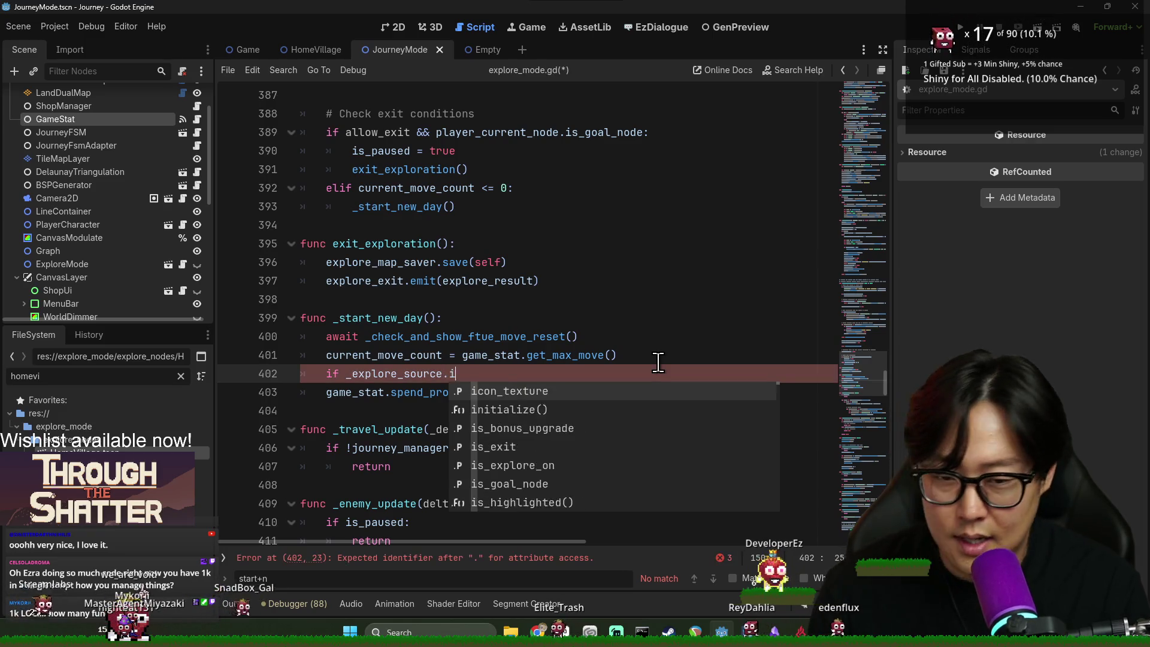
key(Return)
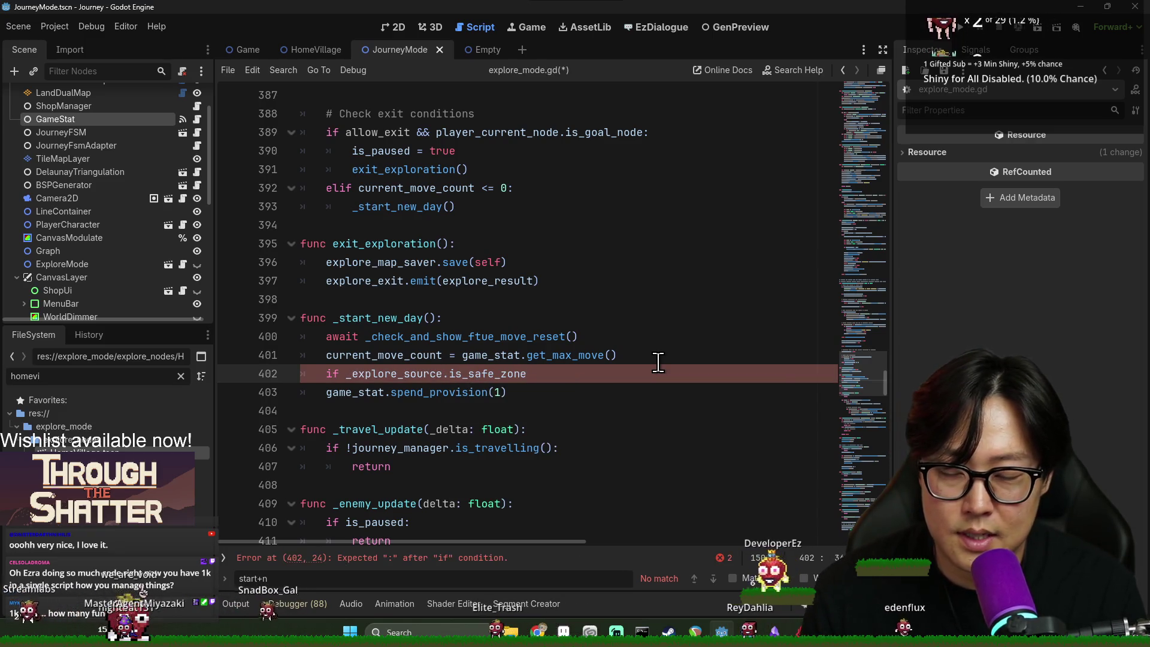
text(:)
key(Return)
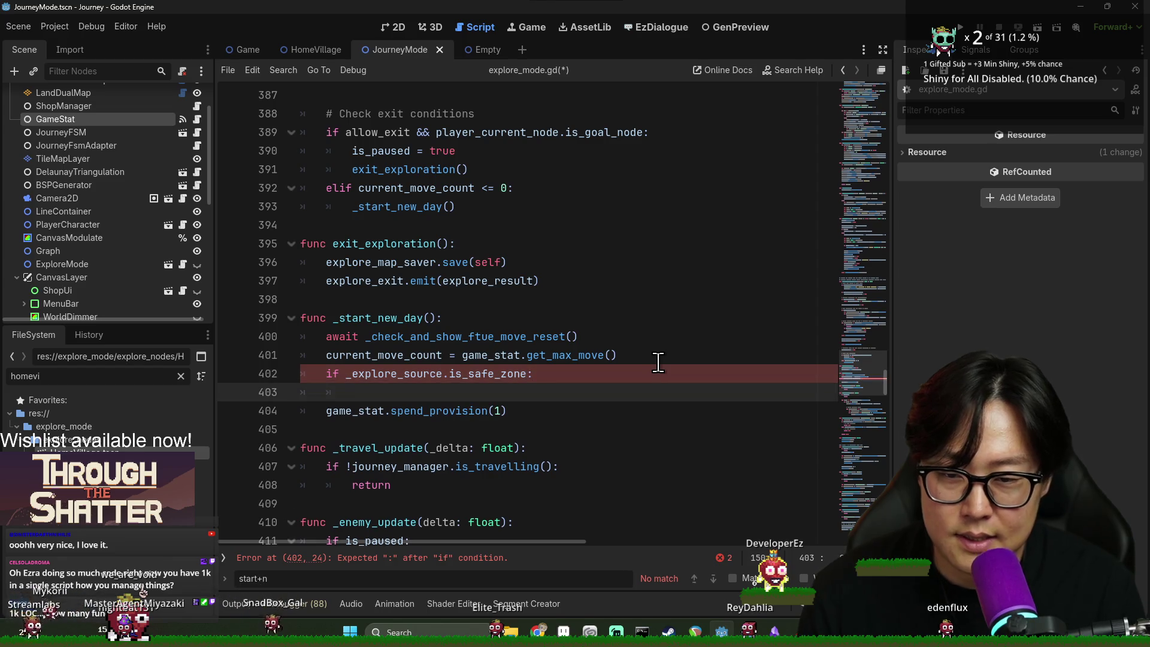
- Negate the condition, move provision spending into the if block, and save
click(365, 377)
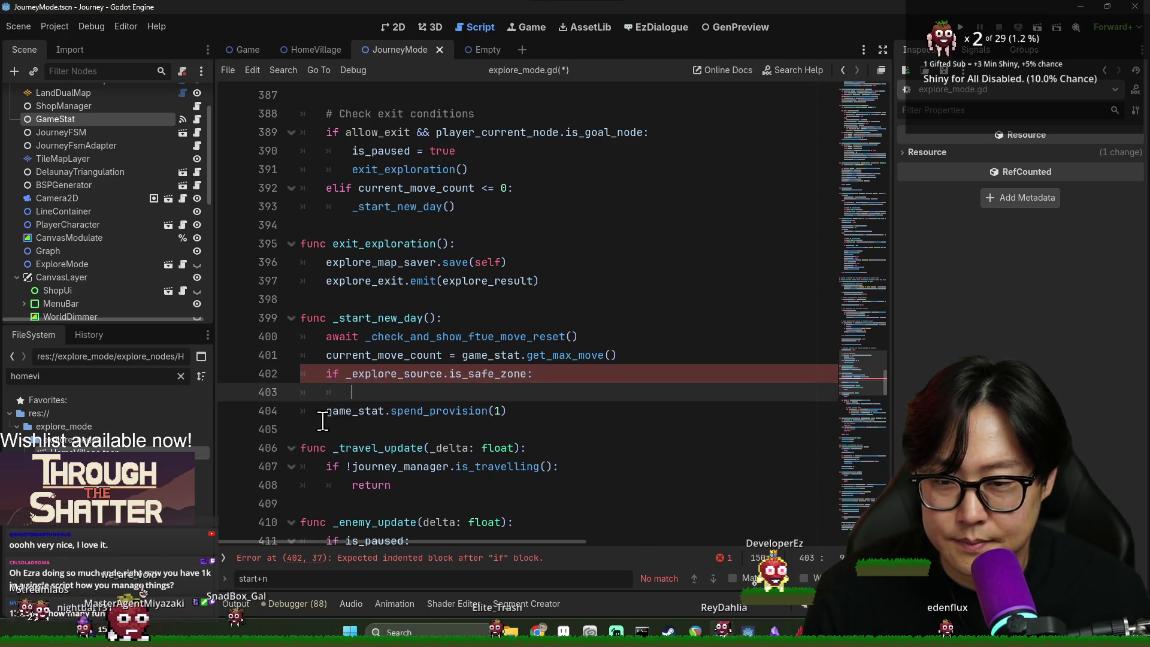
click(373, 392)
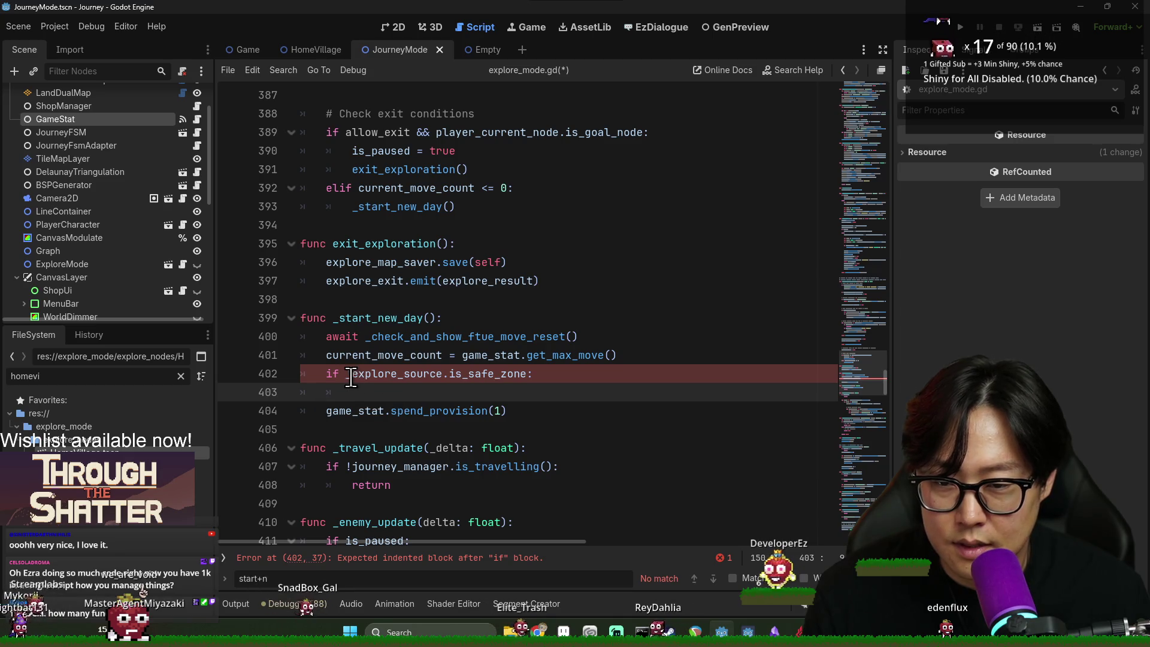
click(349, 375)
click(326, 411)
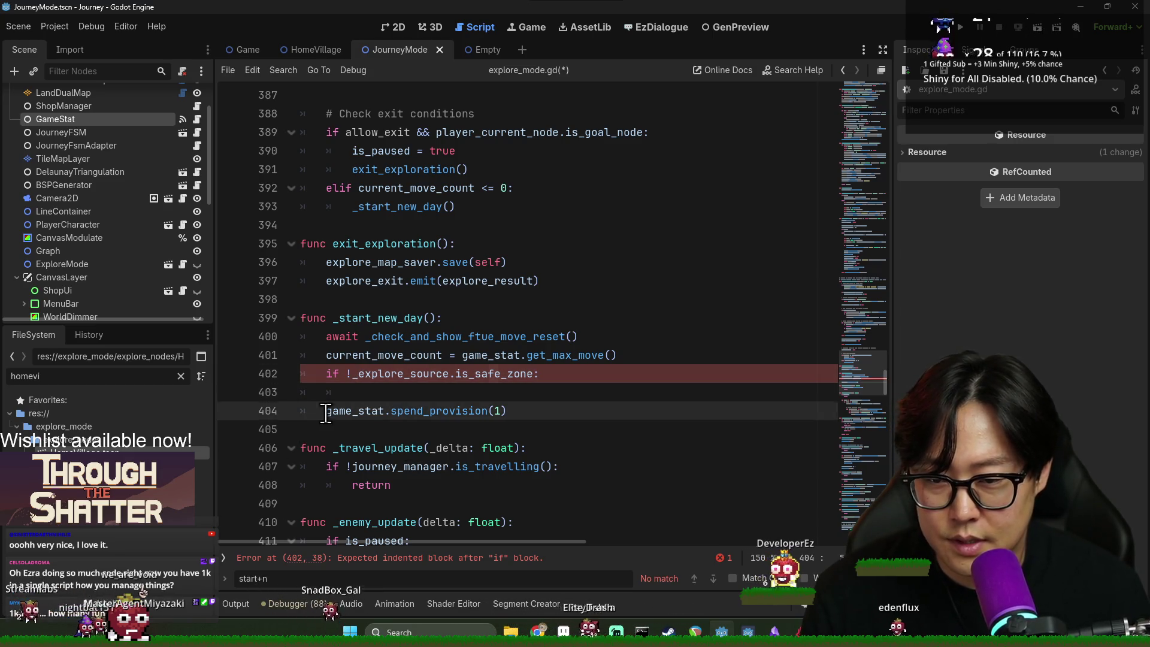
key(BackSpace)
key(BackSpace)
key(ctrl+s)
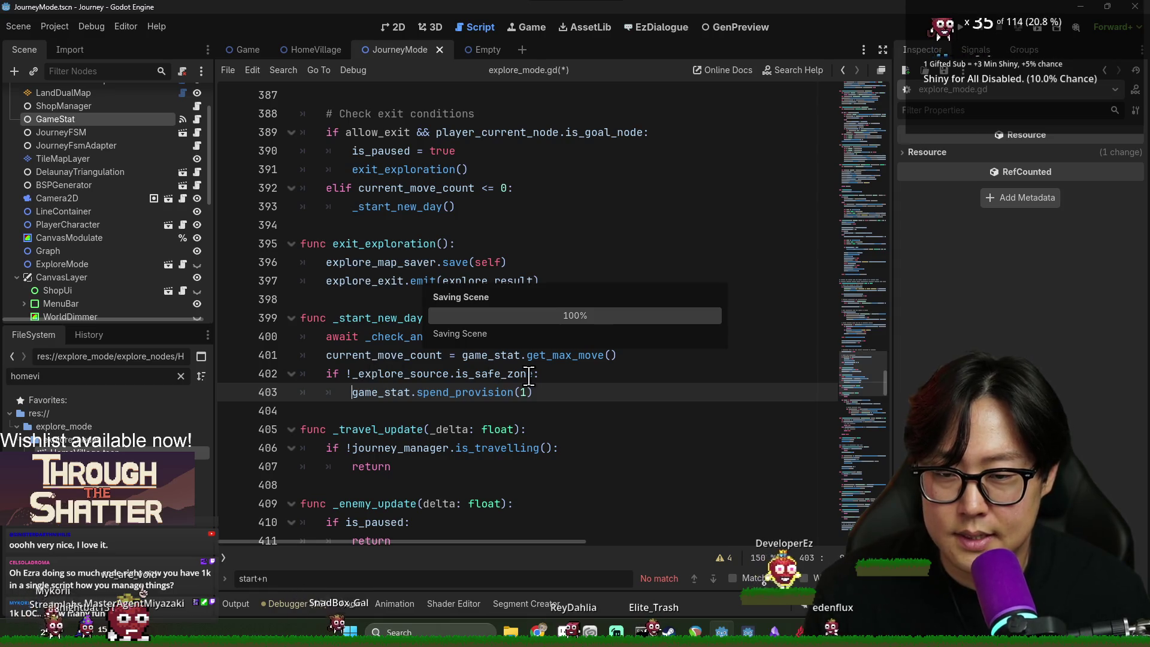
- Search explore_mode.gd for move_count uses
double_click(532, 375)
double_click(372, 374)
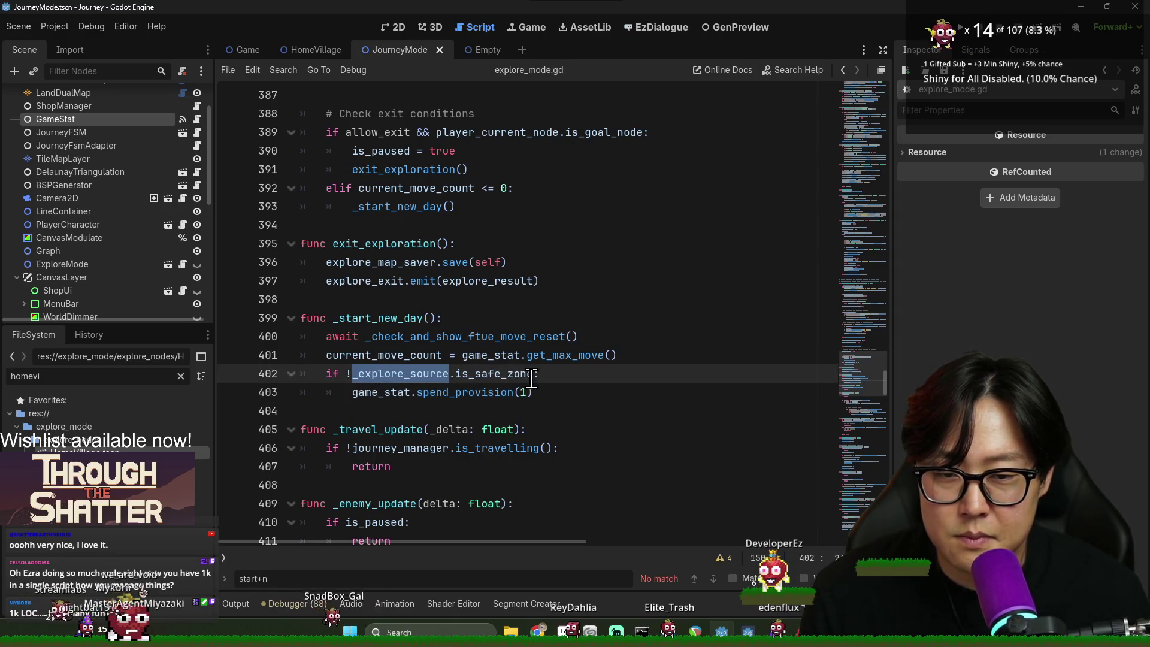
click(552, 326)
key(ctrl+f)
text(move_count)
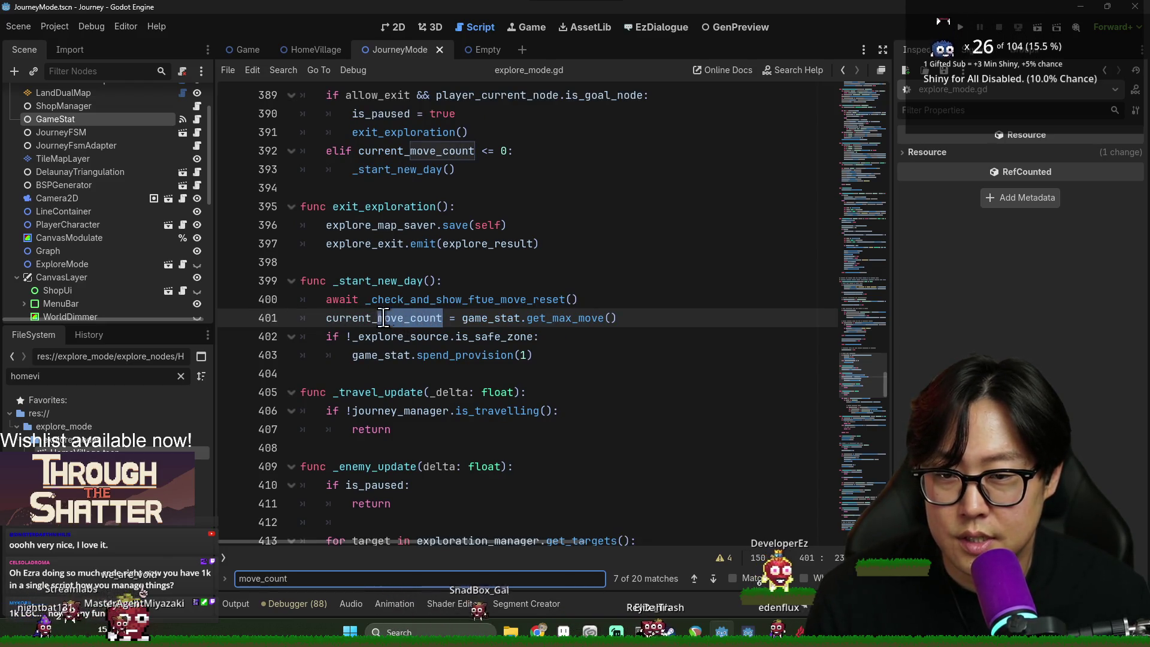
scroll(383, 317, down, 2)
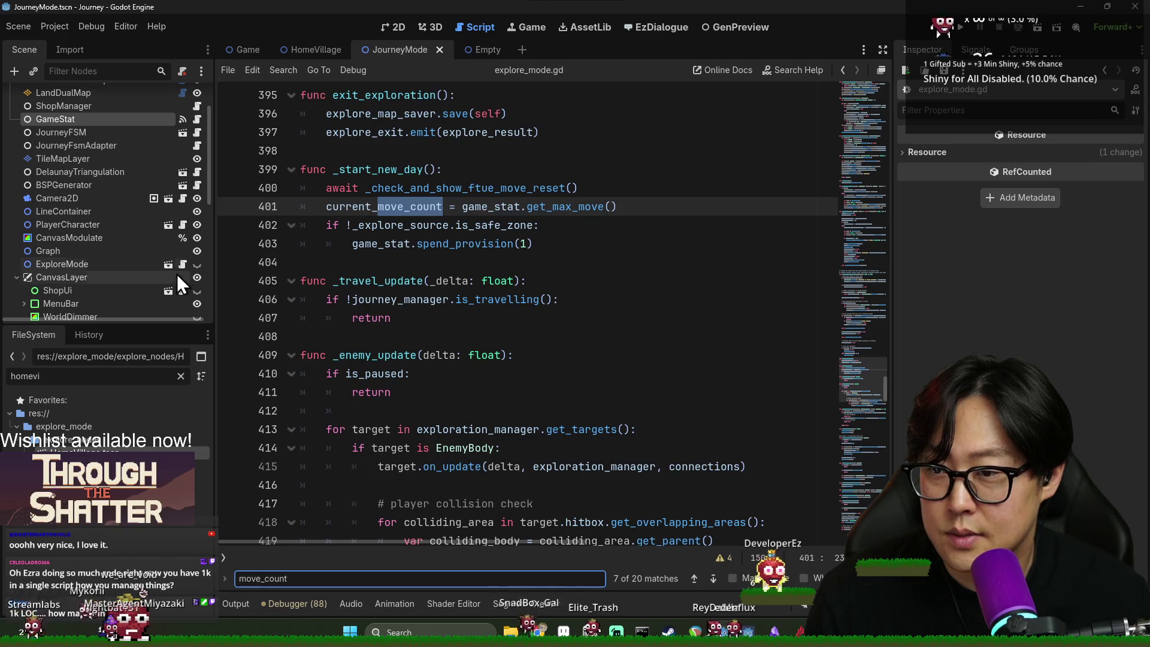
- In the ExploreMode scene, expand ExploreUI and select the MoveCountUI node
click(169, 264)
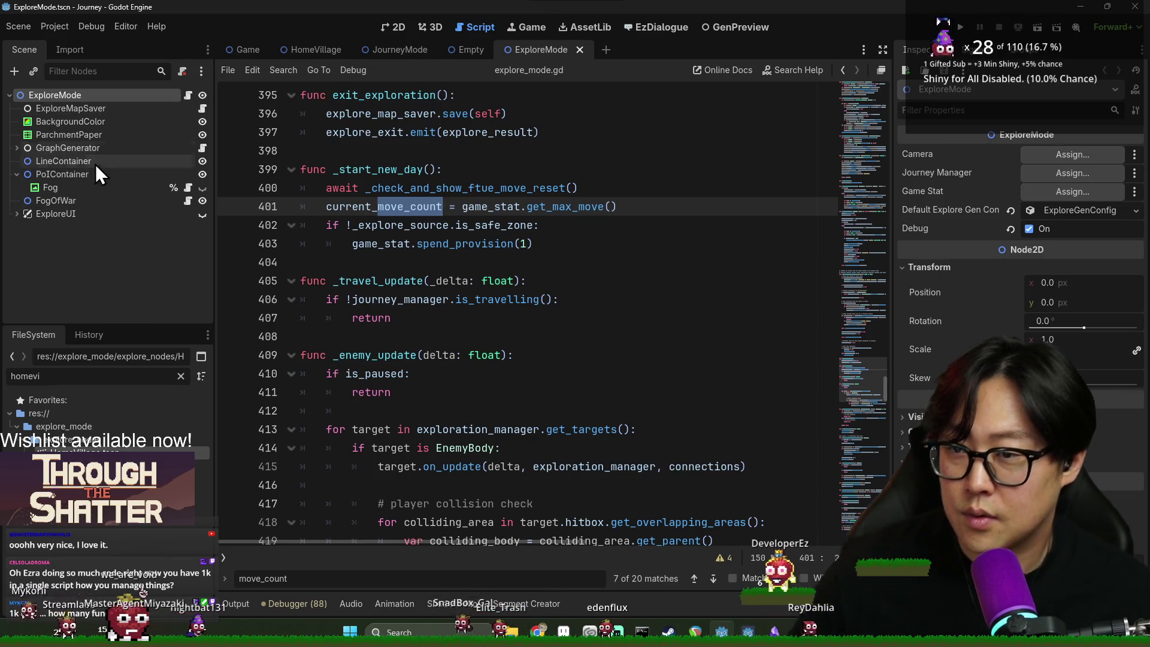
click(16, 214)
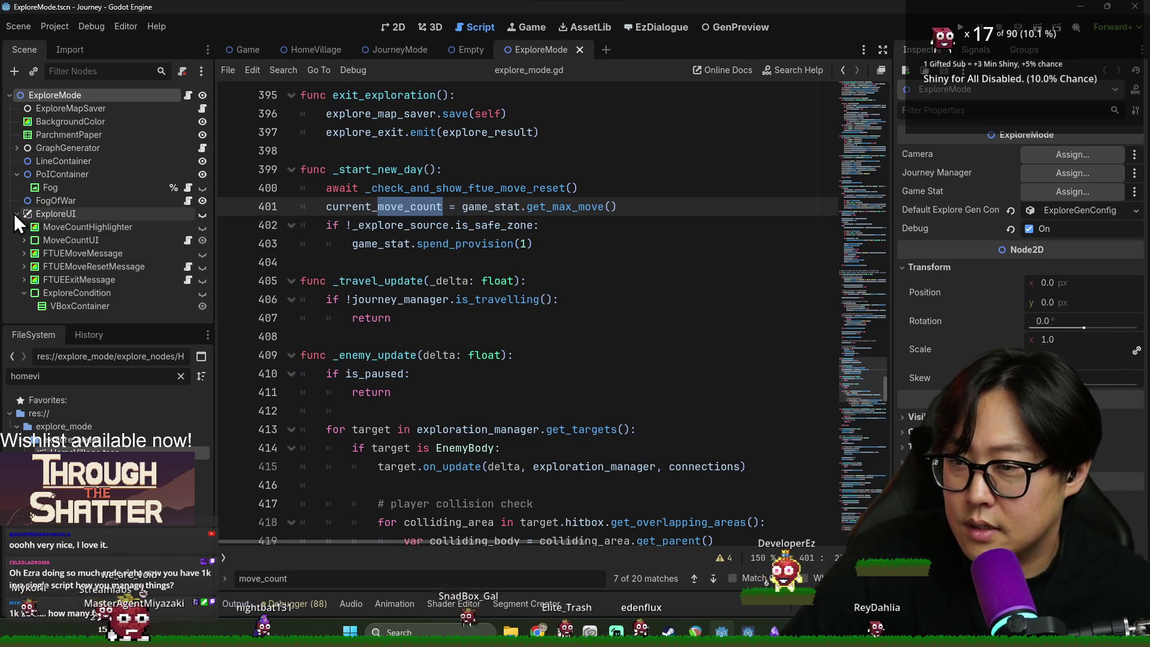
click(108, 244)
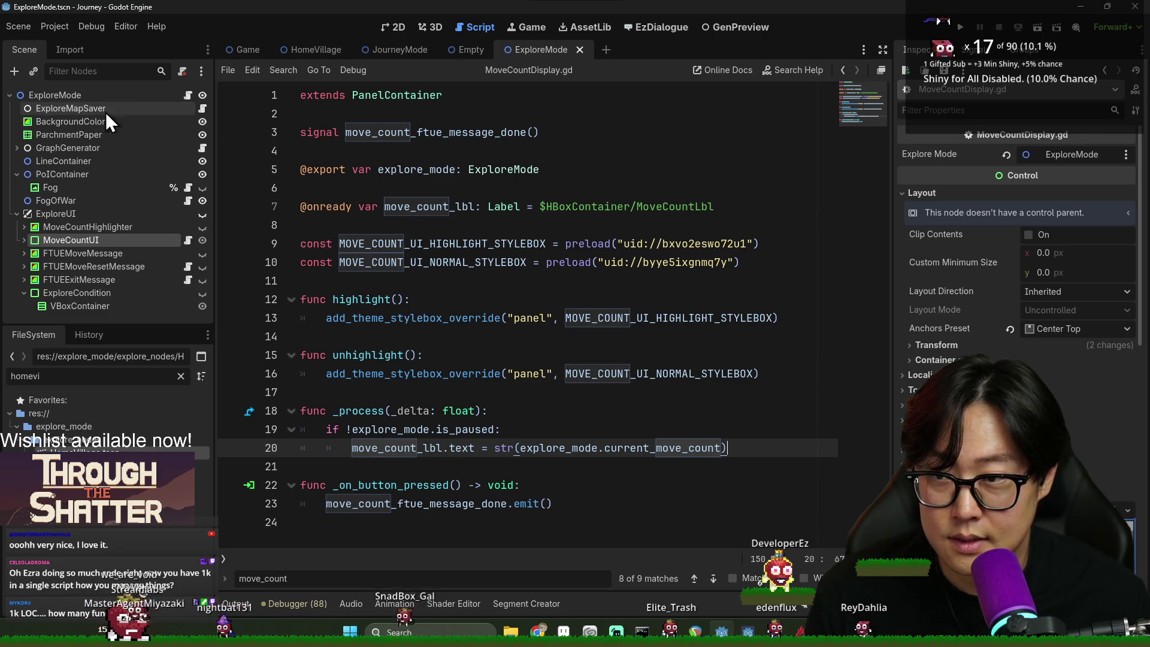
- Search explore_mode.gd for move_count_ui and step to the match at line 595
click(186, 94)
click(582, 258)
key(ctrl+f)
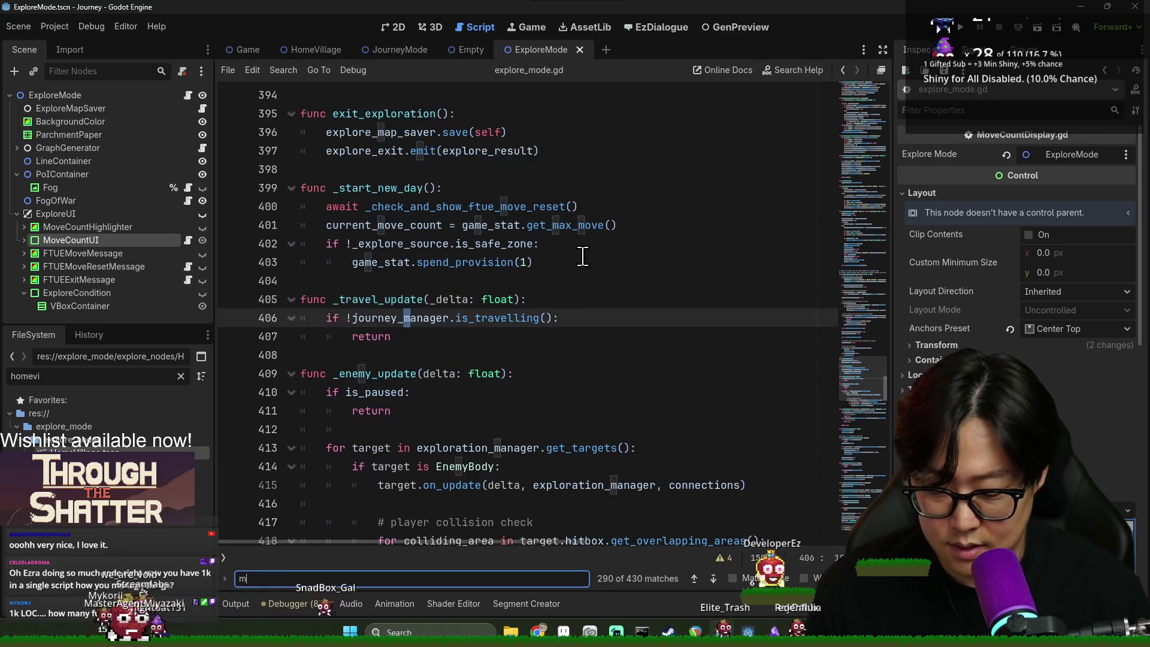
text(move_count_ui)
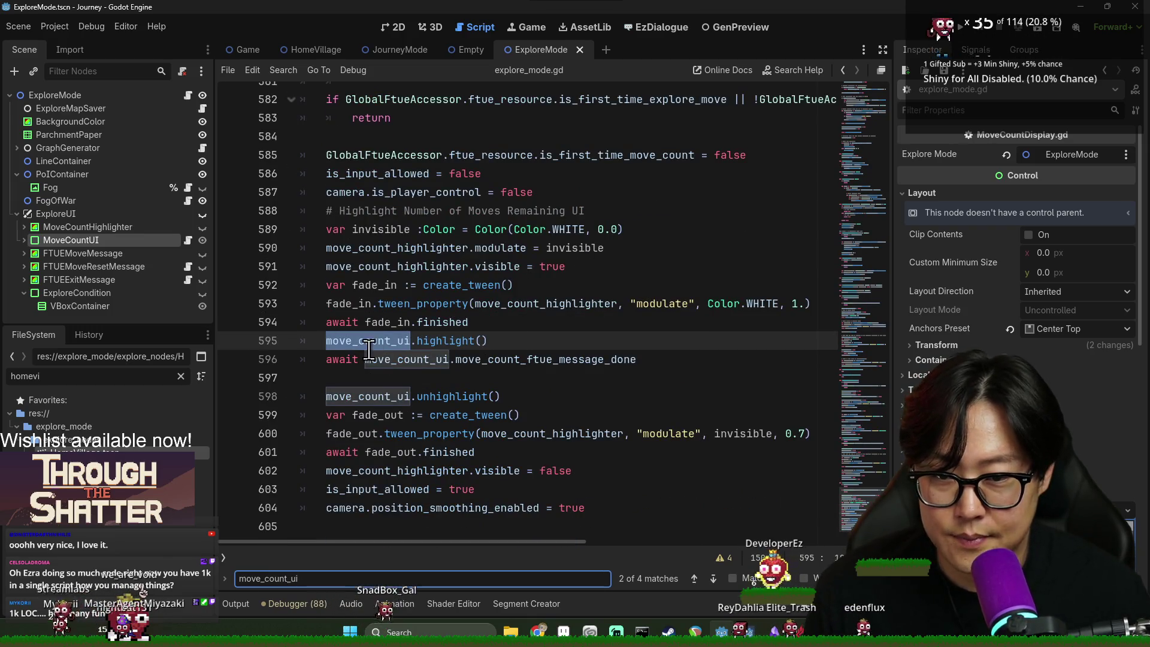
key(Return)
key(Return)
key(Return)
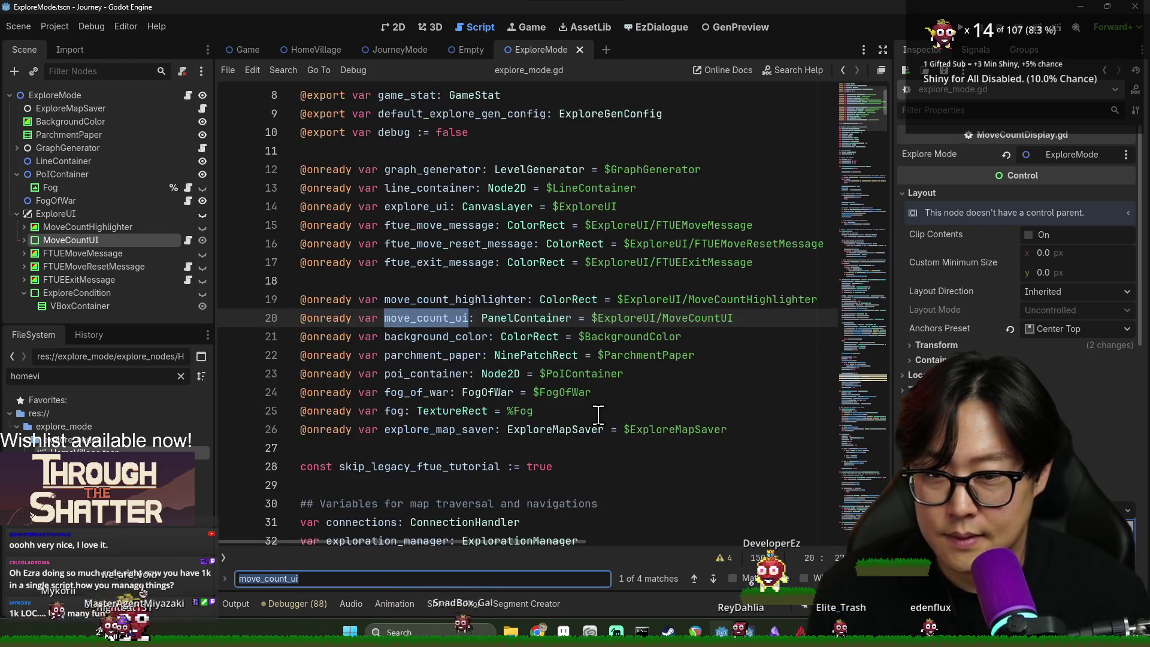
key(Return)
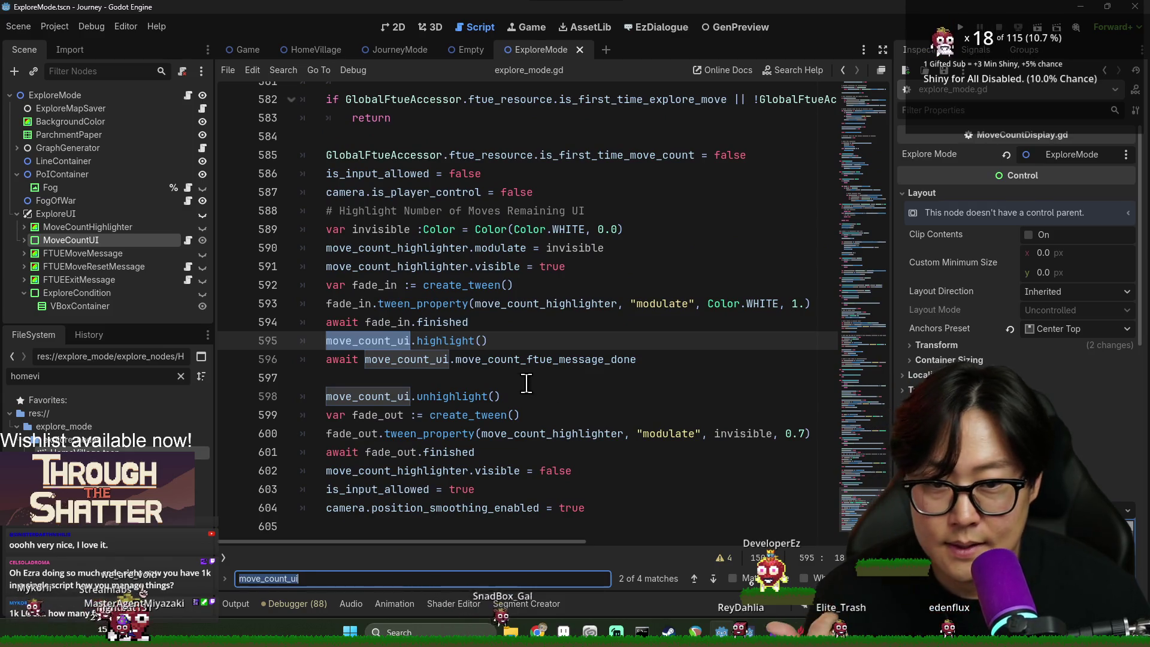
scroll(457, 363, up, 4)
scroll(471, 373, down, 3)
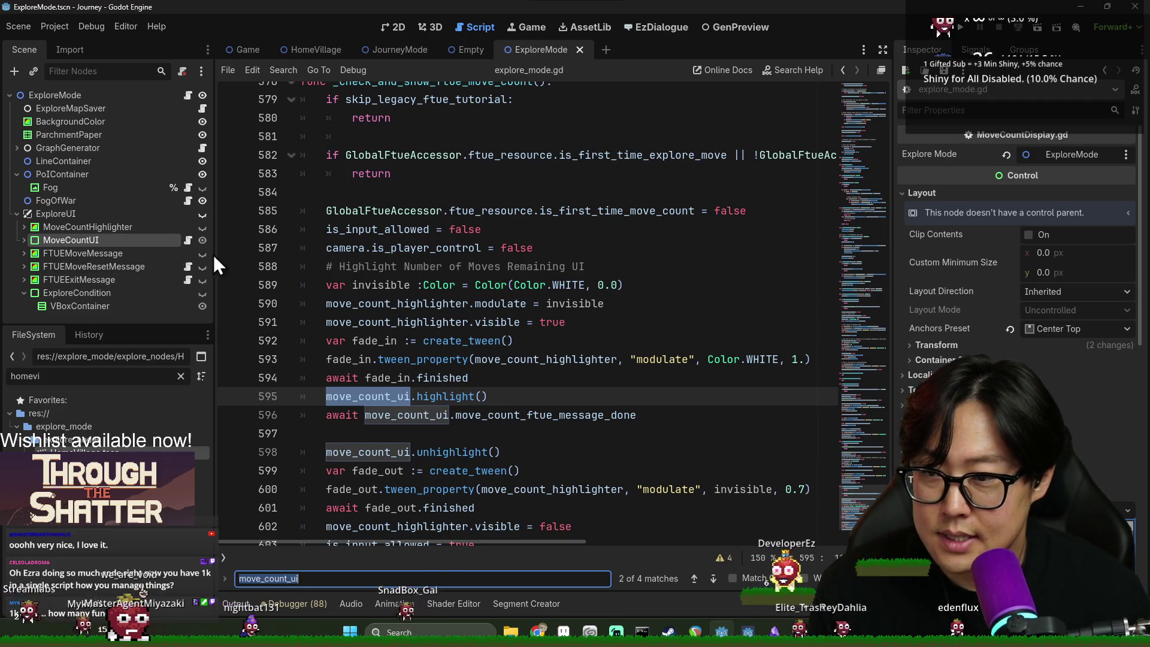
- Inspect the MoveCountUI node's attached script and its children
click(188, 241)
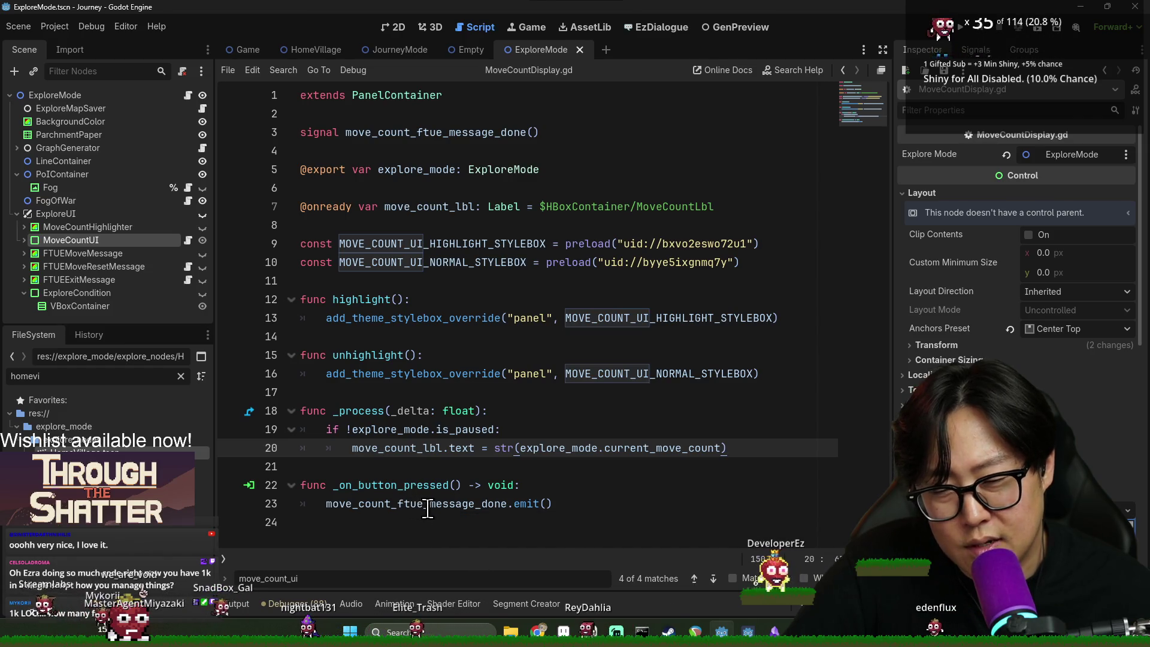
key(Escape)
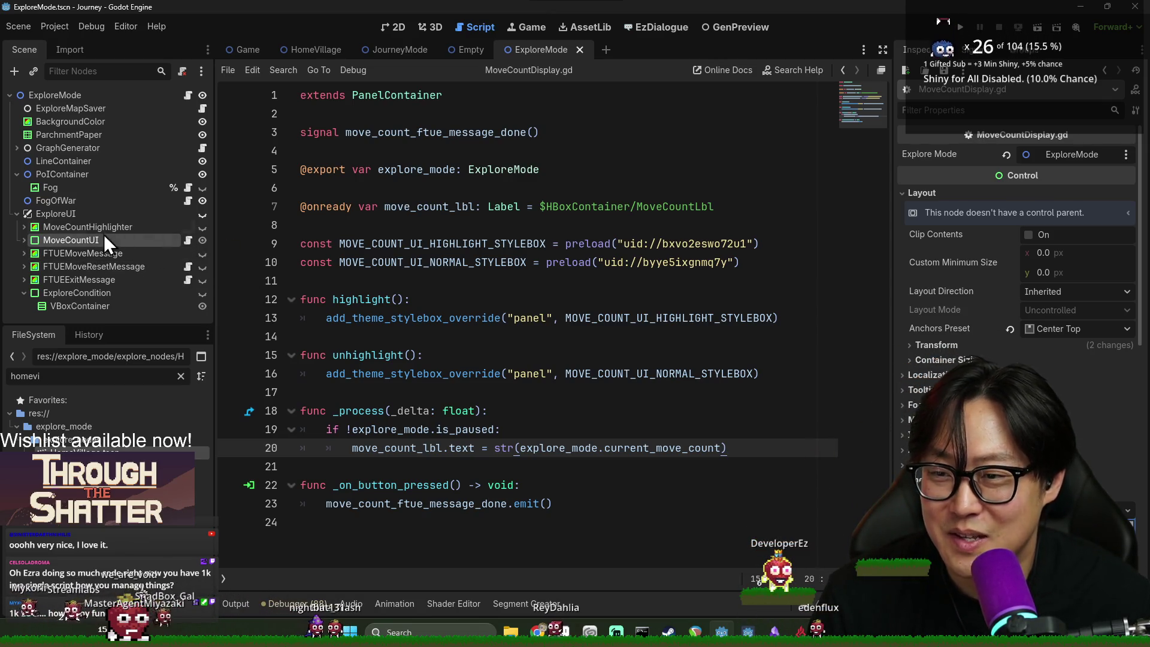
click(24, 240)
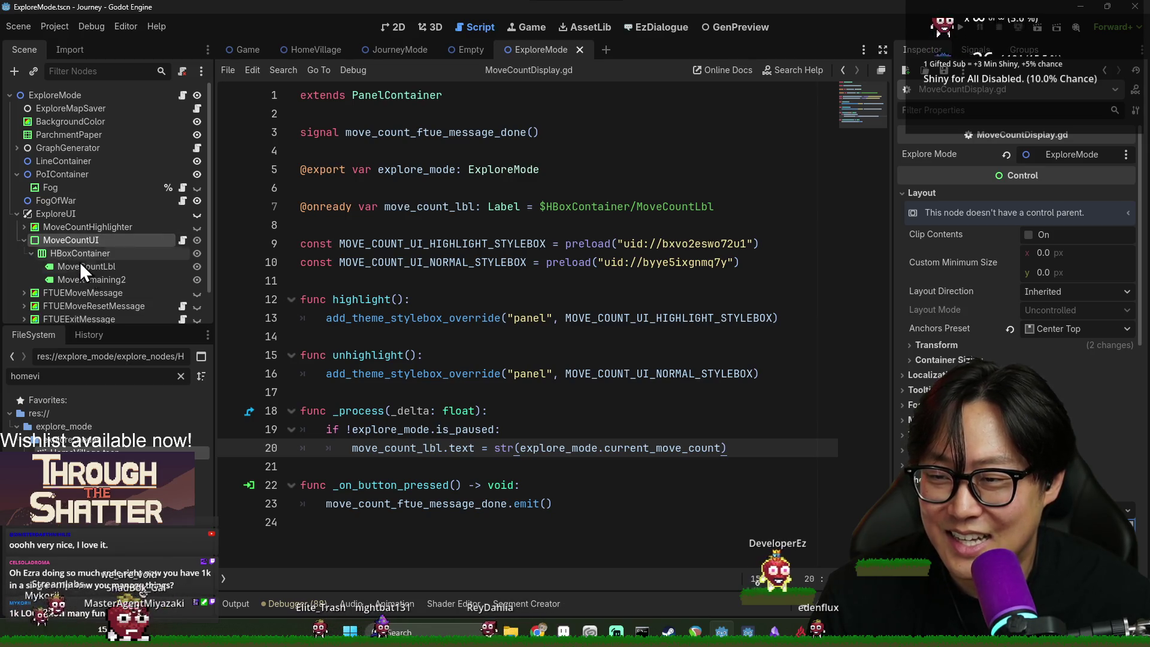
click(23, 241)
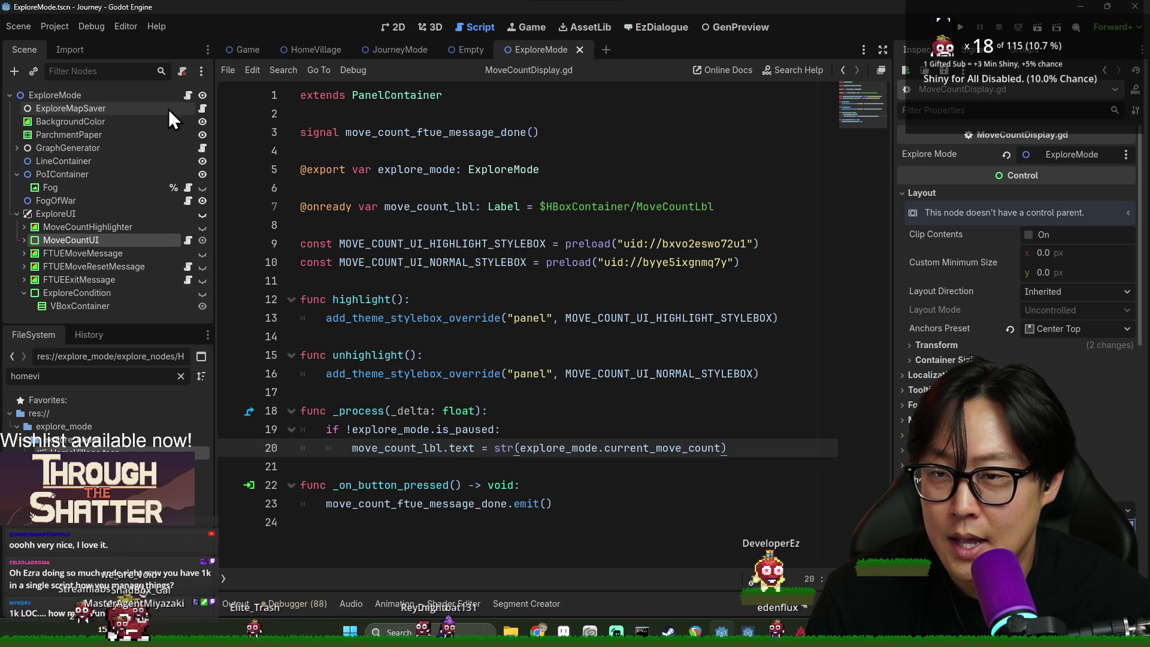
click(187, 96)
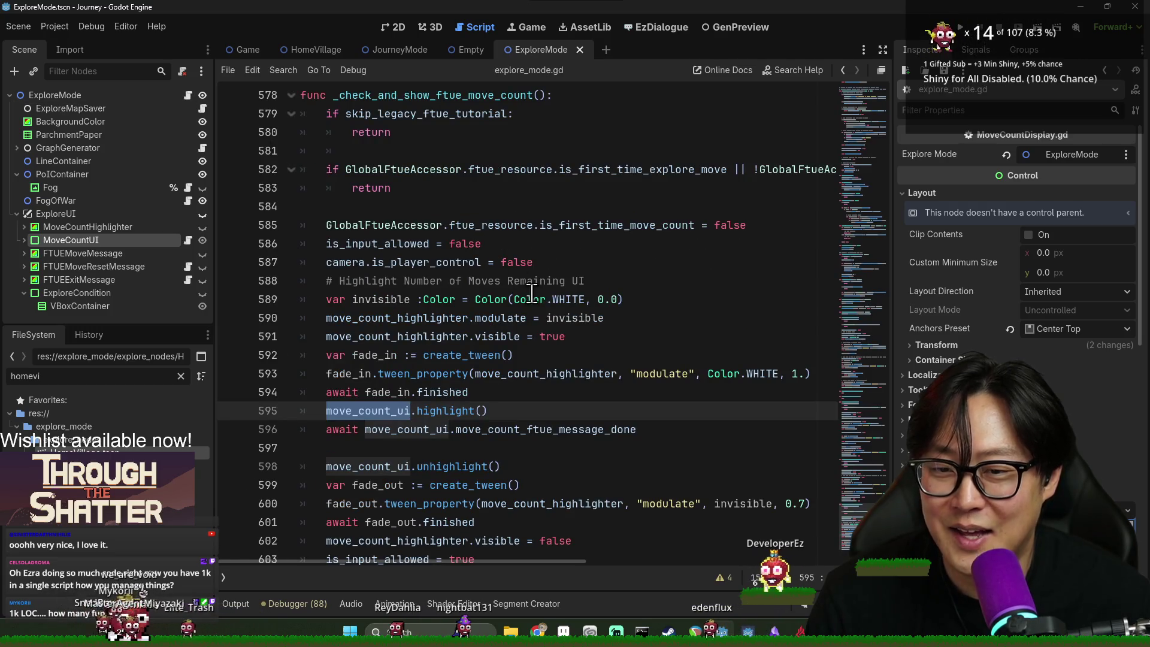
- Search explore_mode.gd for 'start(' and place the caret after the func start header
key(ctrl+f)
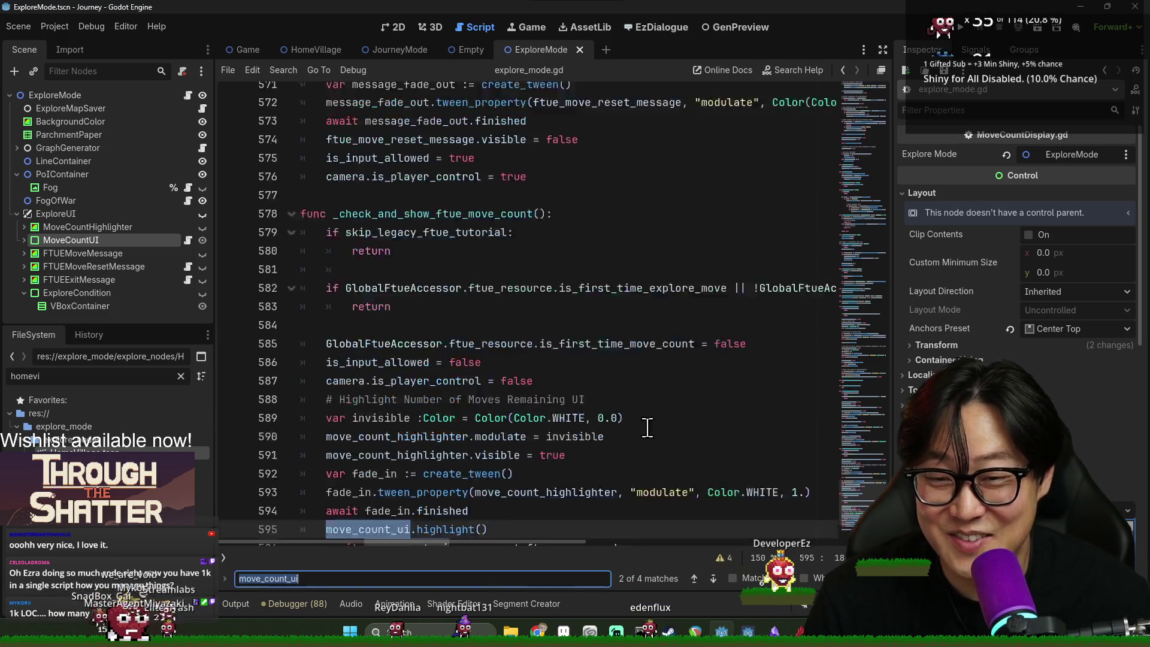
scroll(819, 454, up, 5)
text(start()
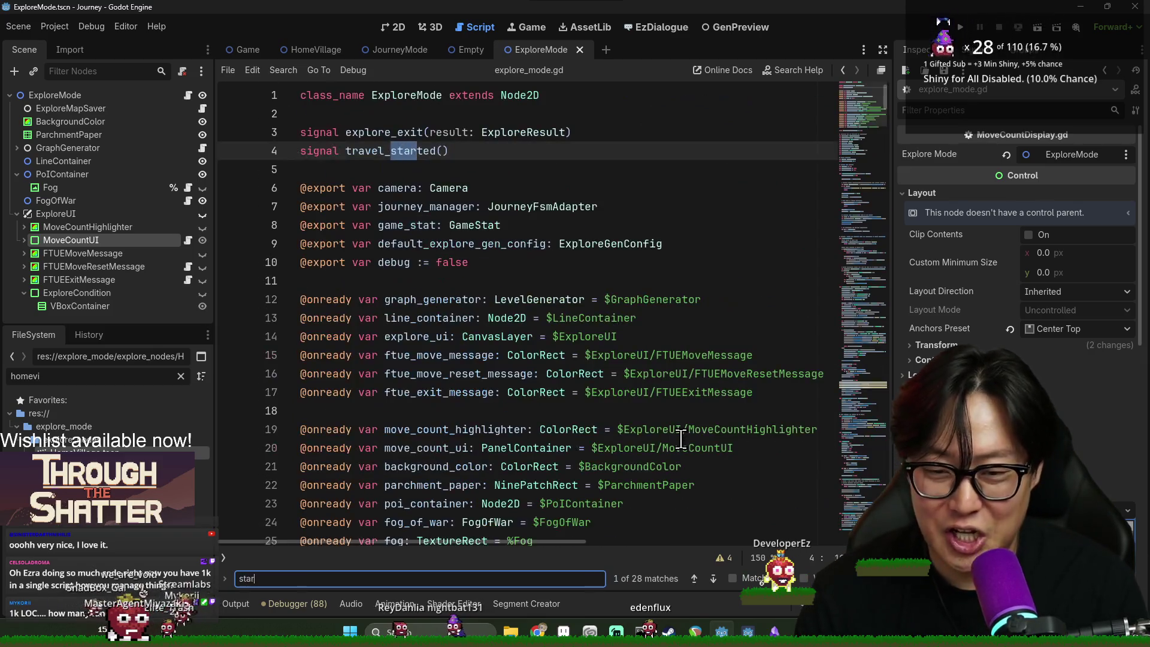
scroll(681, 437, down, 2)
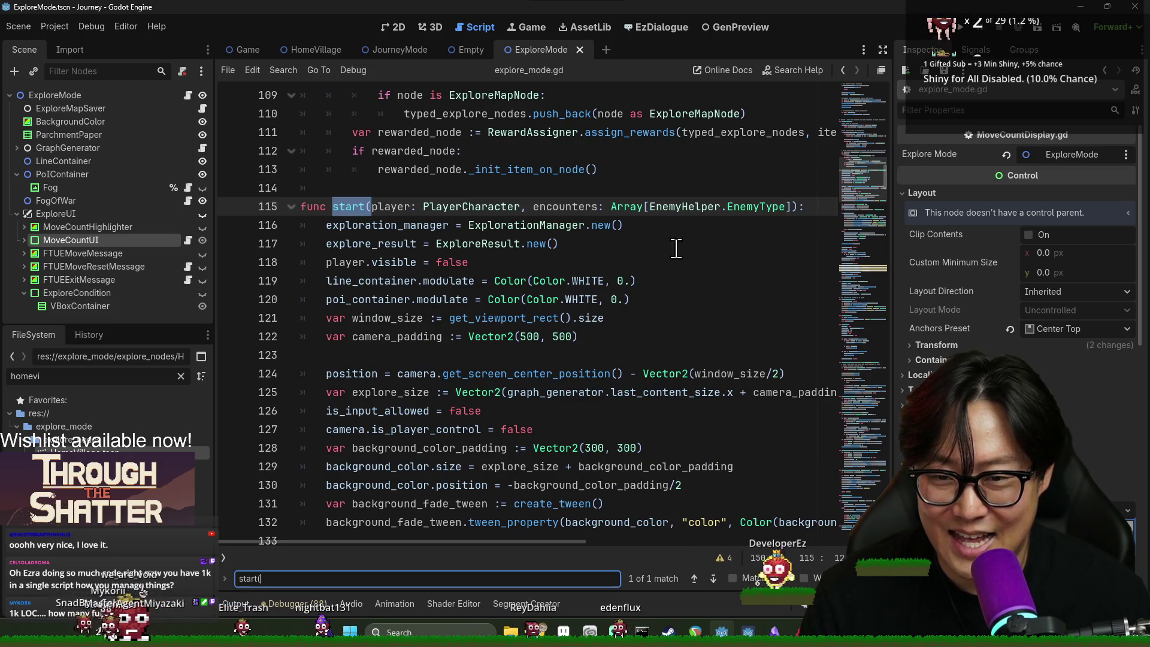
click(813, 209)
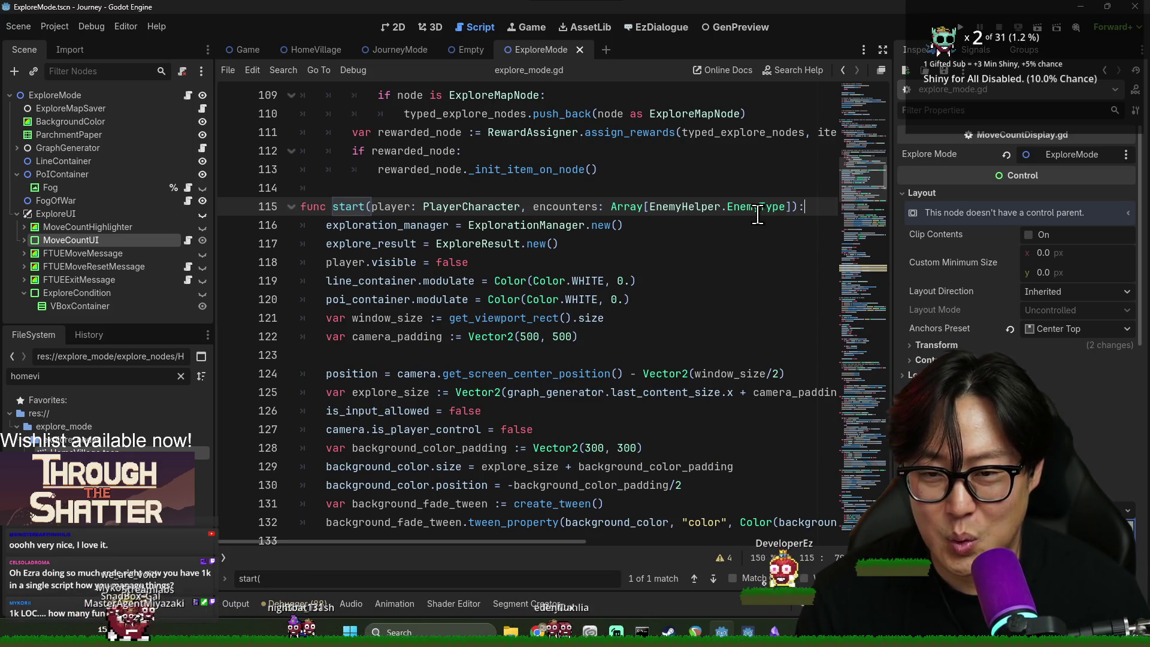
scroll(812, 215, up, 1)
- In start(), draft an if _explore_source.is_safe_zone block setting move_count_ui visibility false; save
key(Return)
text(if _sourc)
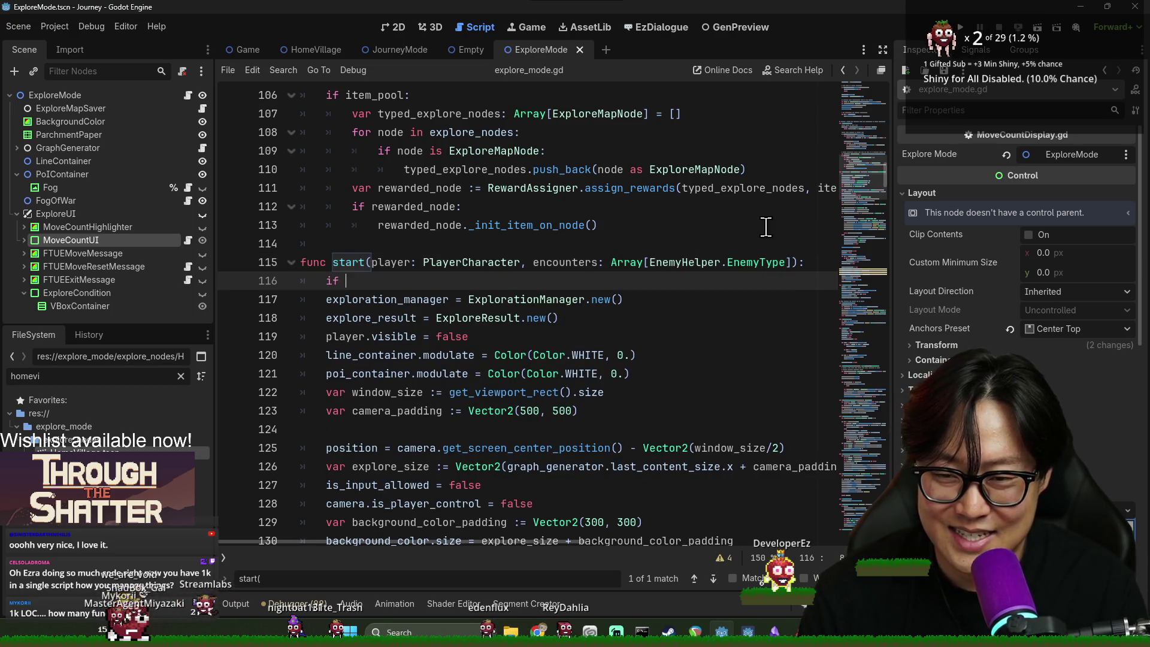
key(Return)
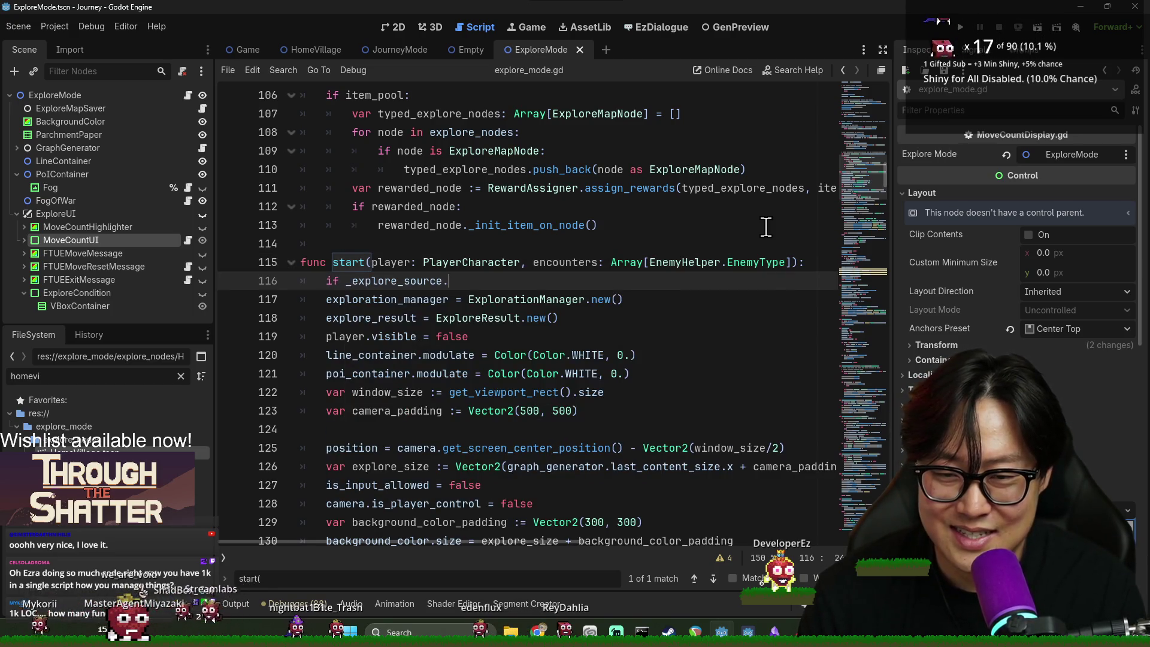
text(is_sa)
key(Return)
text(:)
key(Return)
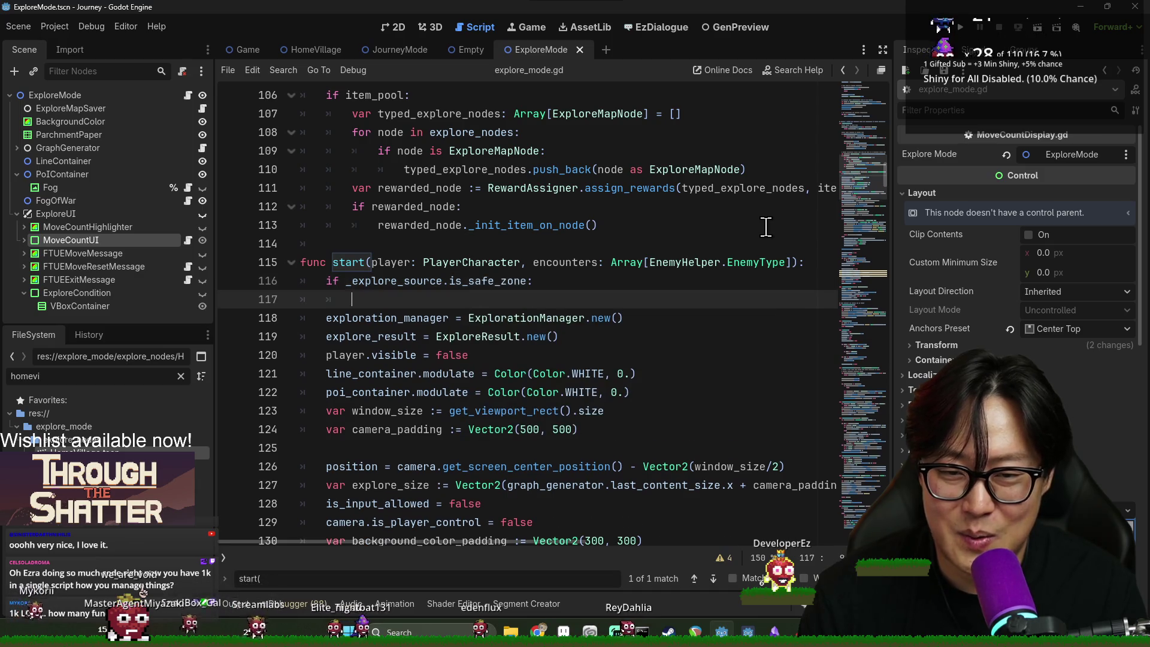
text(_explore_source.is_safe_zone.)
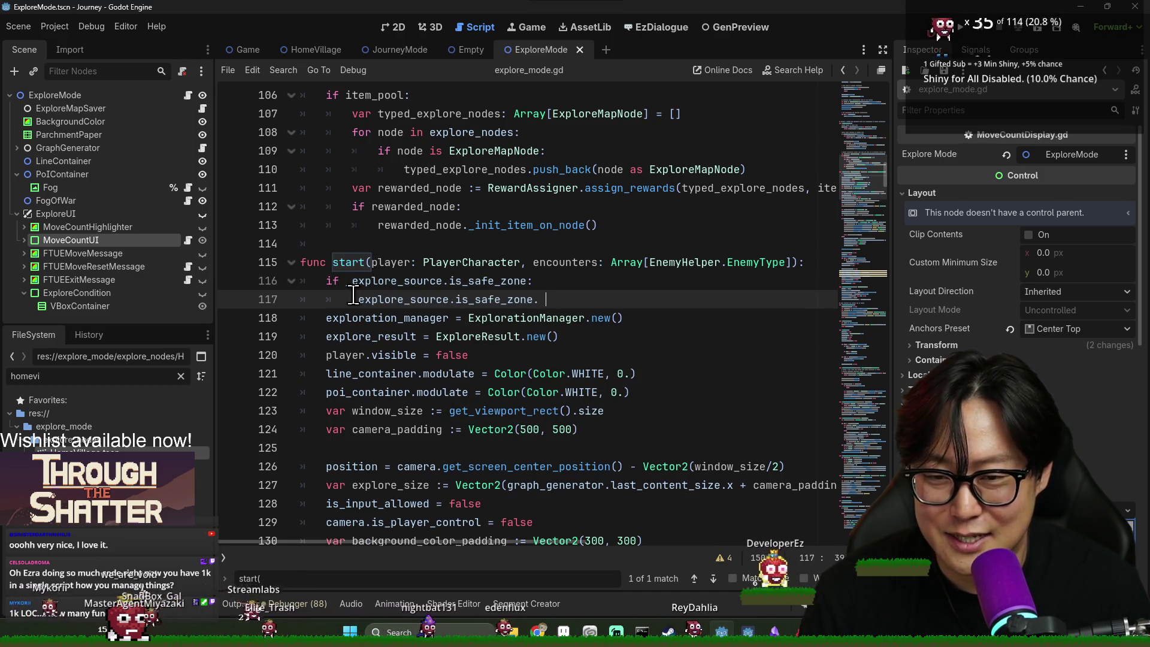
key(shift+Home)
key(BackSpace)
text(_count_ui.vi)
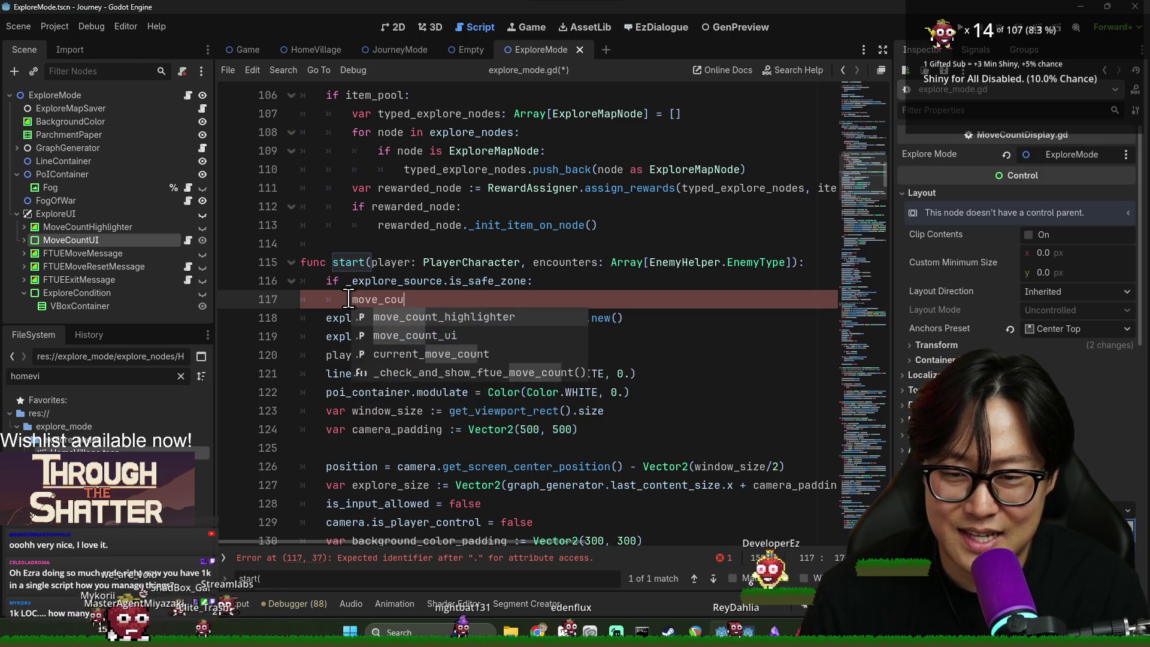
text( = false)
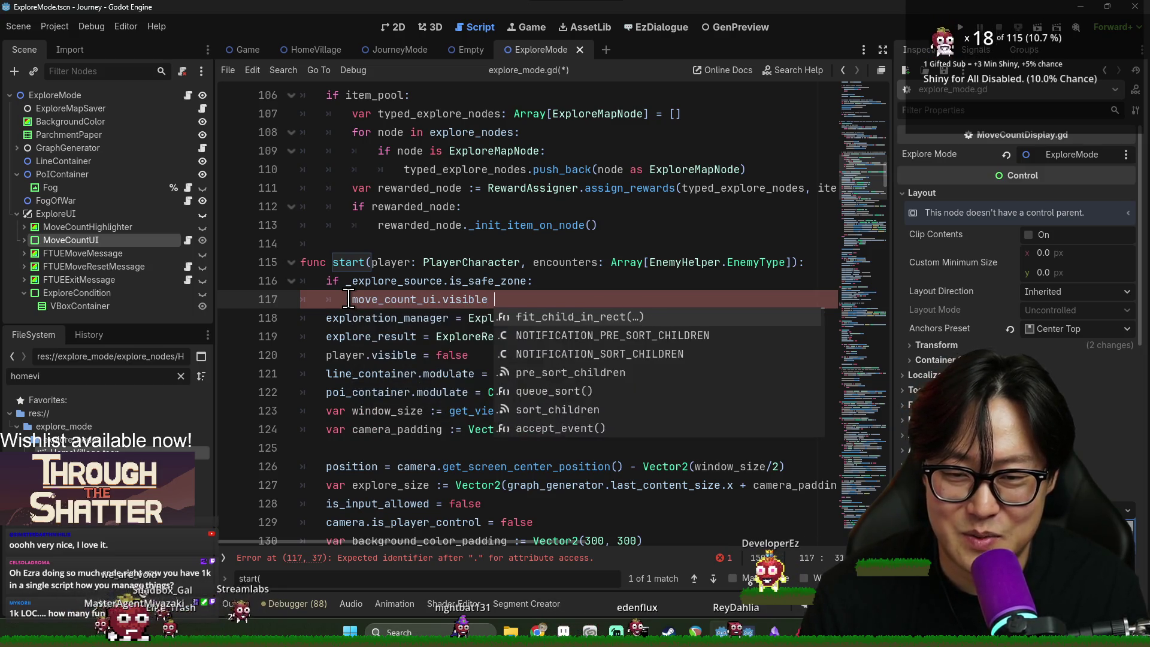
key(ctrl+s)
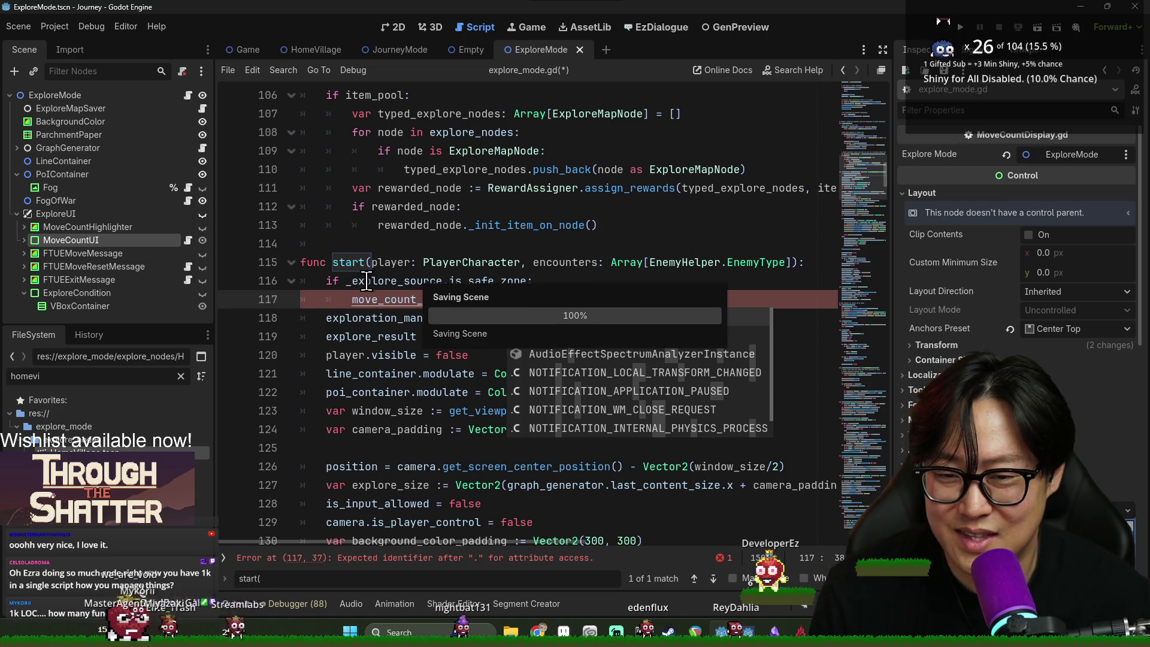
- Replace false with !_explore_source.is_safe_zone in the visibility assignment
double_click(380, 300)
double_click(385, 281)
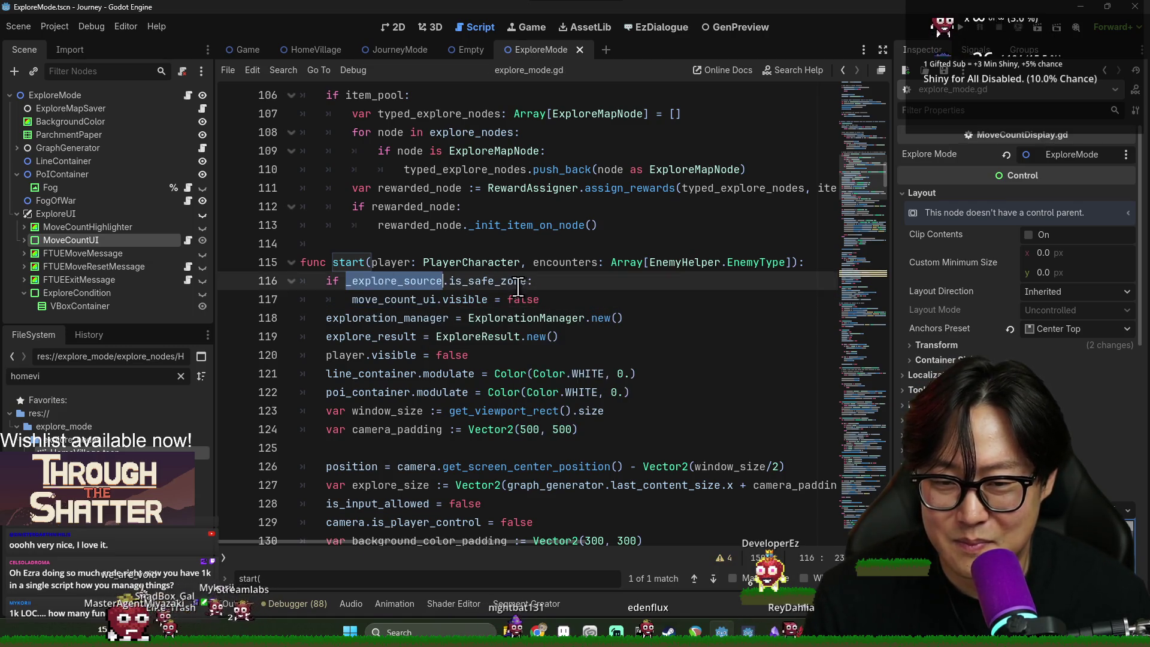
key(ctrl+x)
double_click(522, 300)
key(ctrl+v)
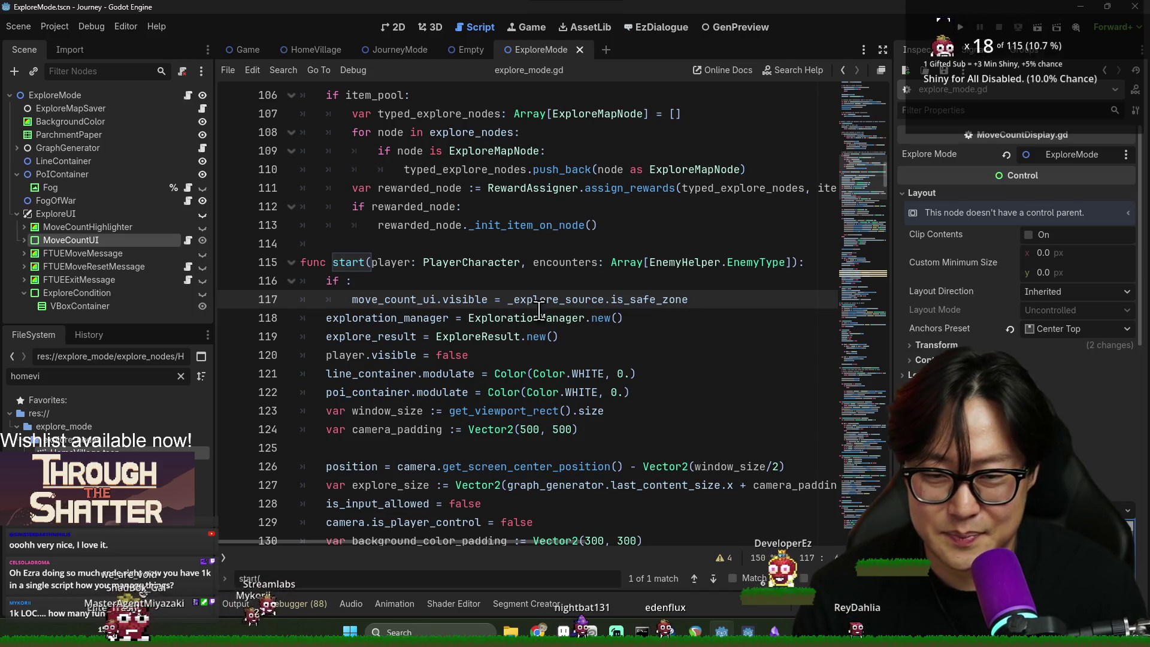
click(511, 300)
text(!)
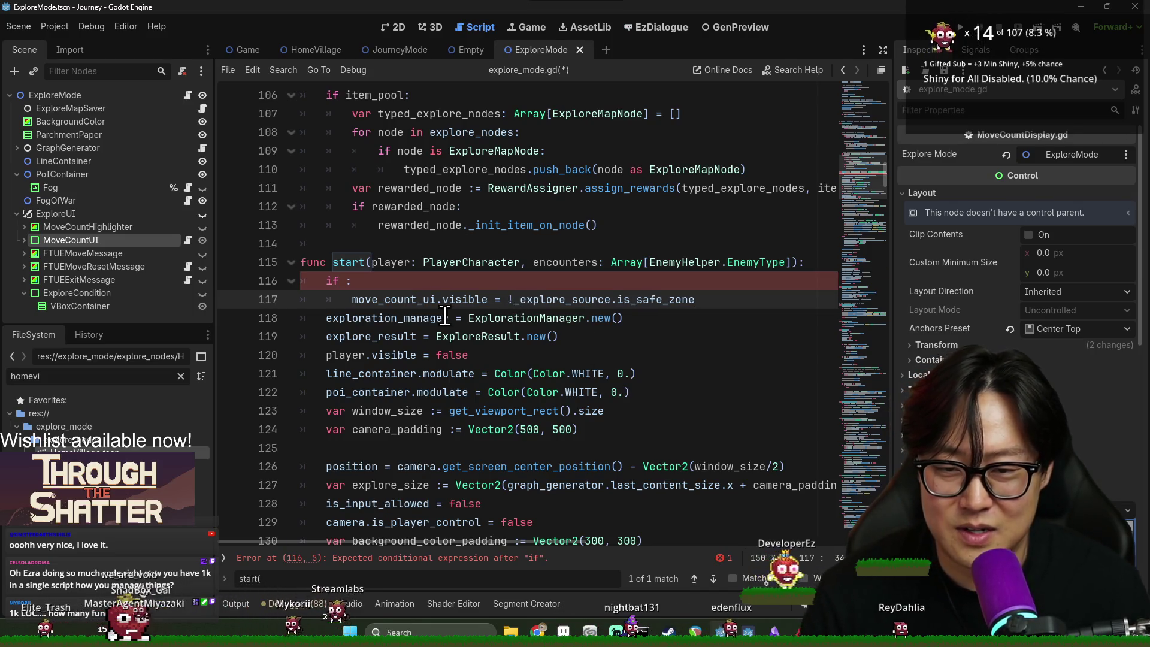
- Remove the leftover if line, dedent the assignment, delete the blank line, and save
key(Up)
key(shift+Home)
key(BackSpace)
key(Down)
key(shift+Tab)
key(Up)
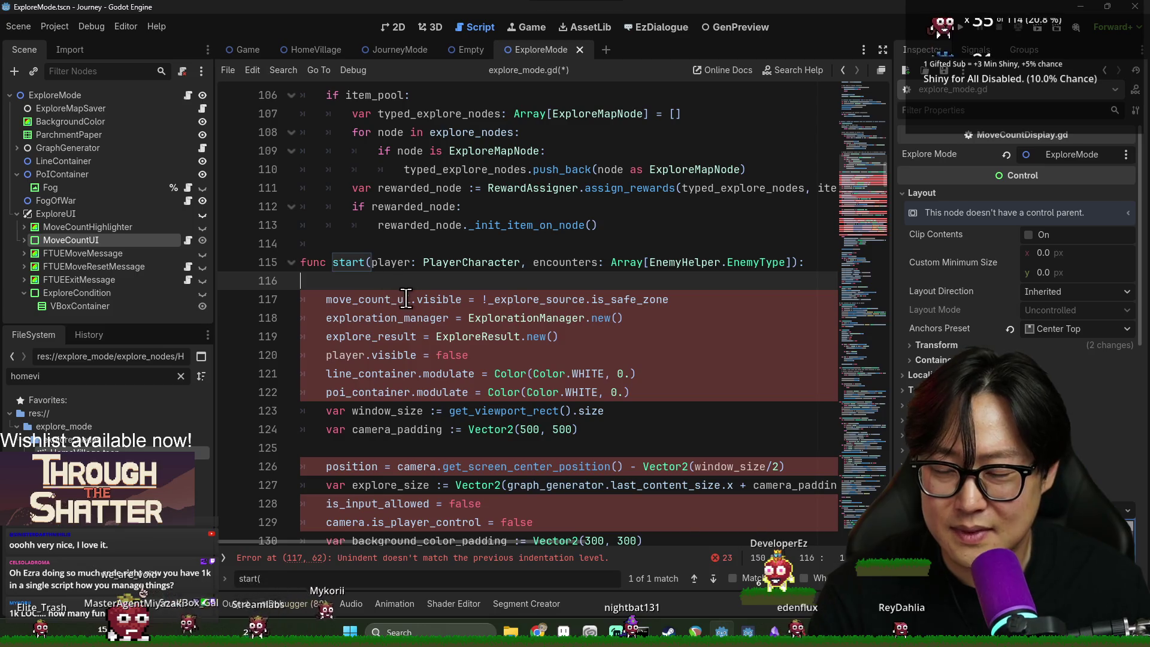
key(Delete)
key(ctrl+s)
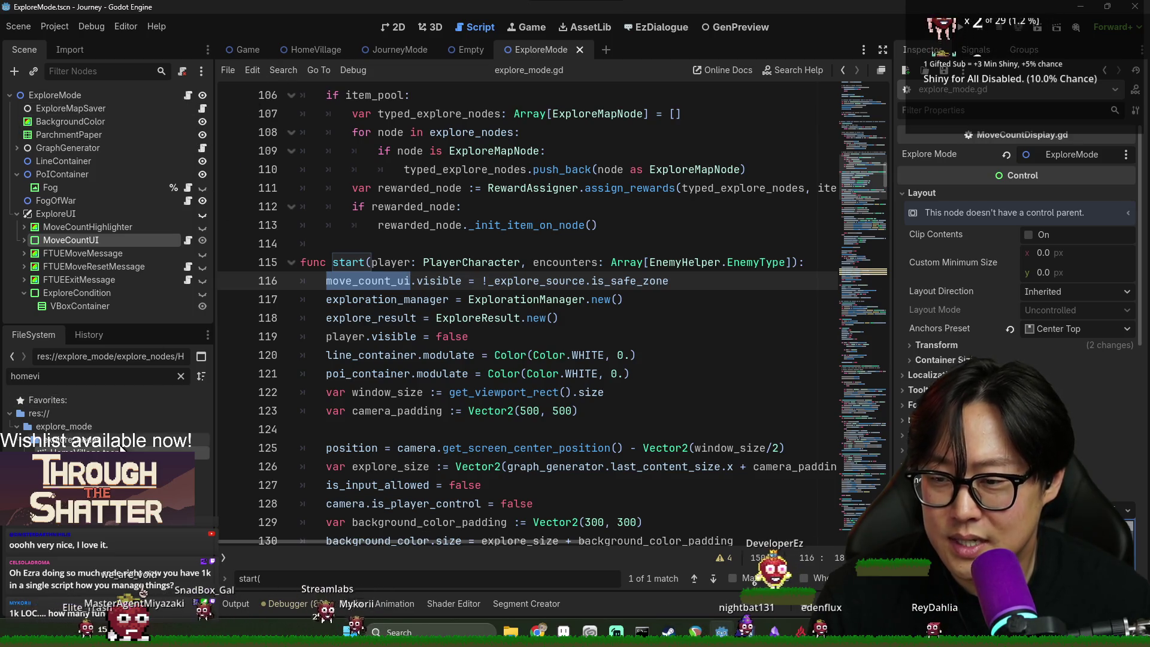
- In journey_mode.gd, find _enter_intro_explore_mode and copy the current_poi variable name
click(400, 49)
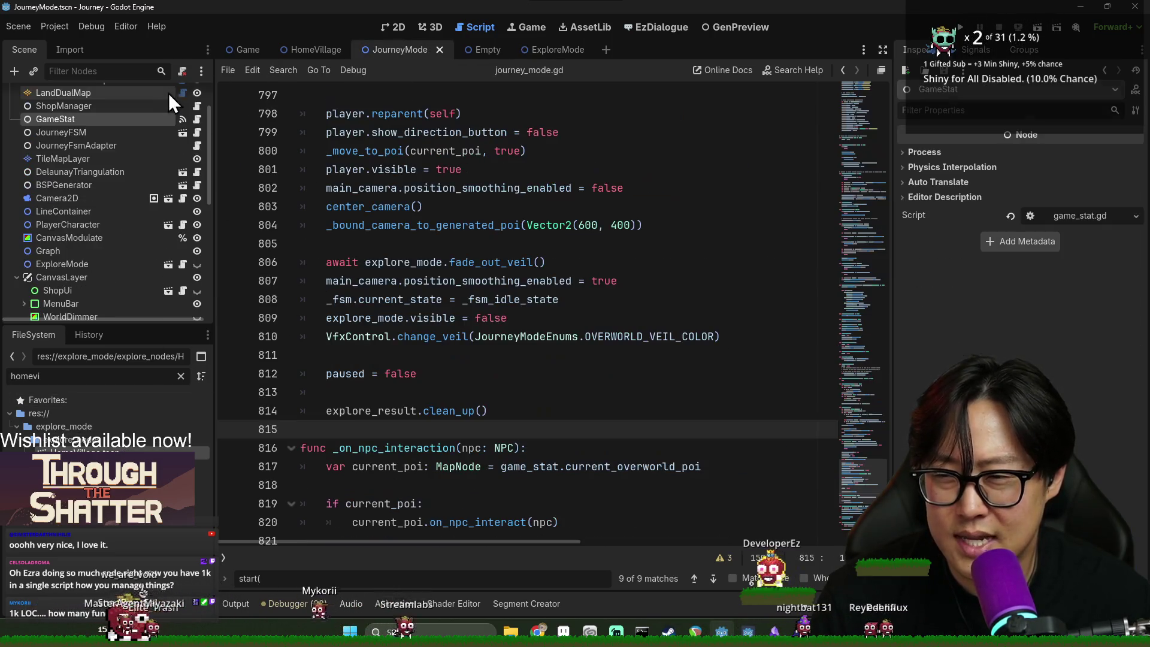
scroll(198, 150, up, 2)
click(520, 235)
key(ctrl+f)
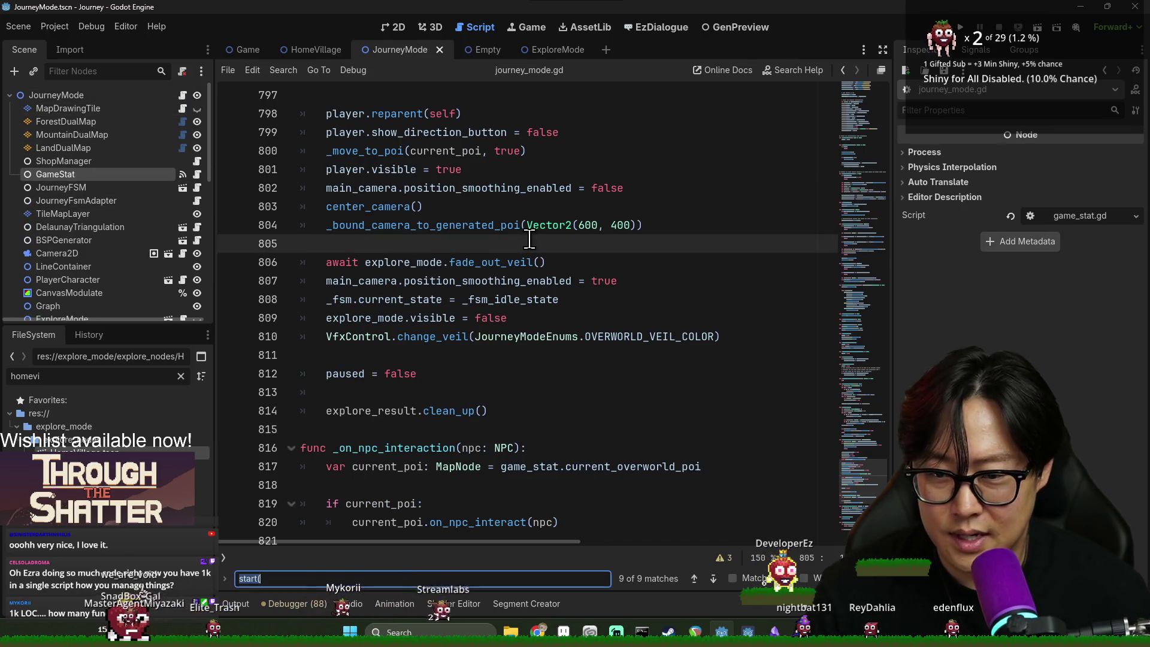
text(_enter_)
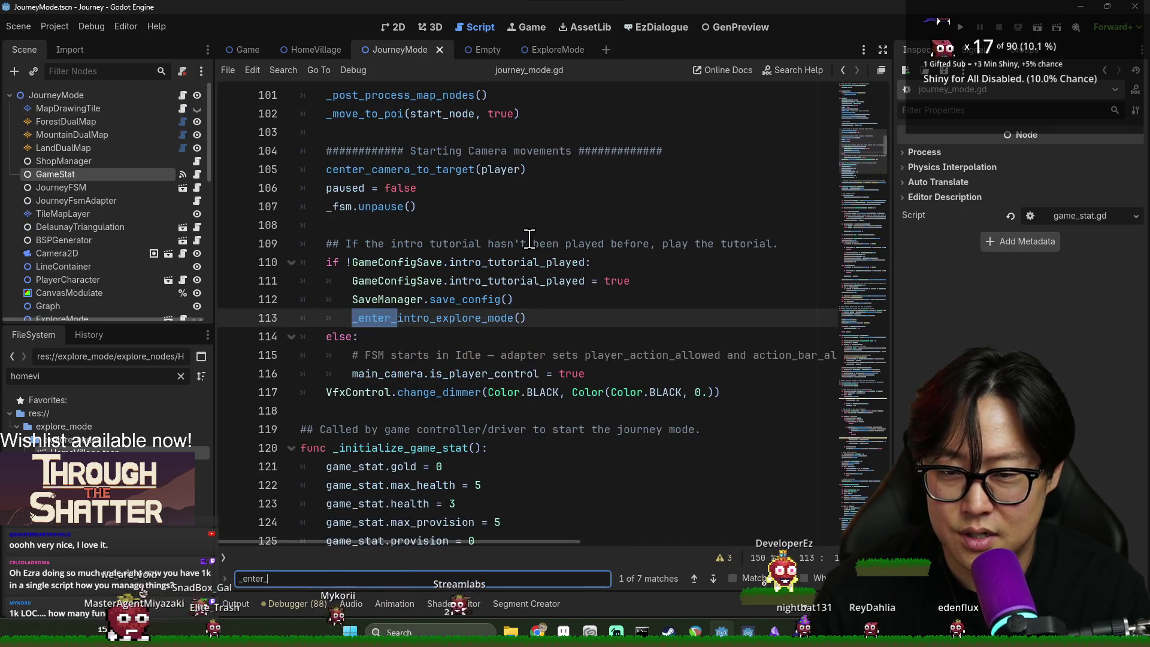
ctrl+click(427, 319)
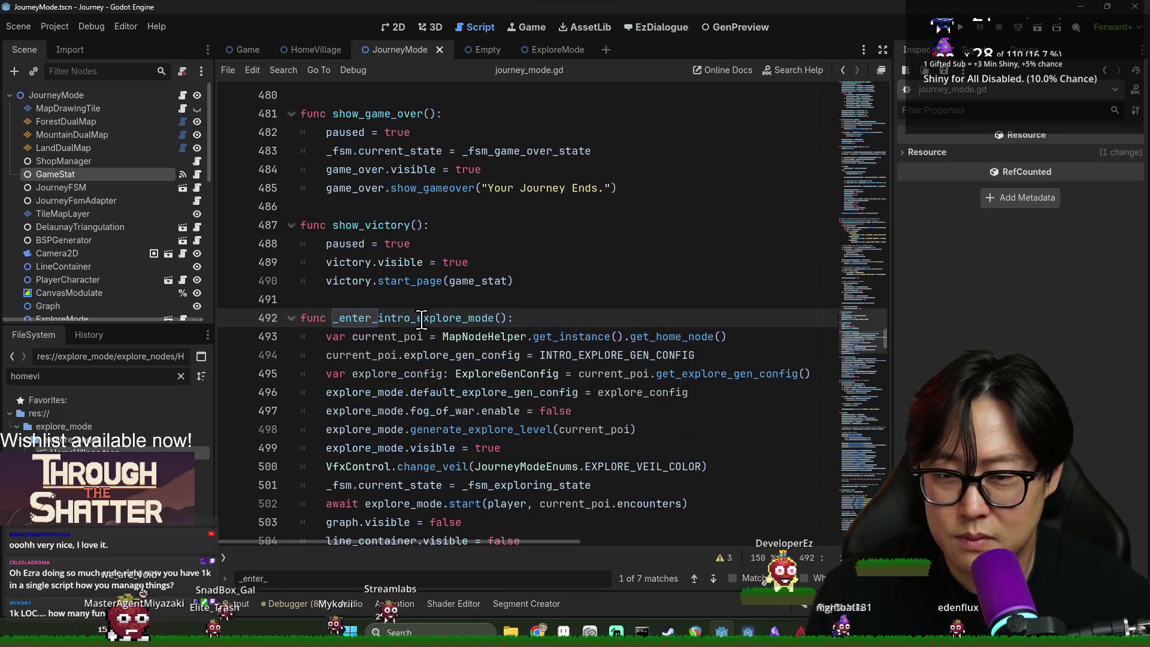
double_click(386, 224)
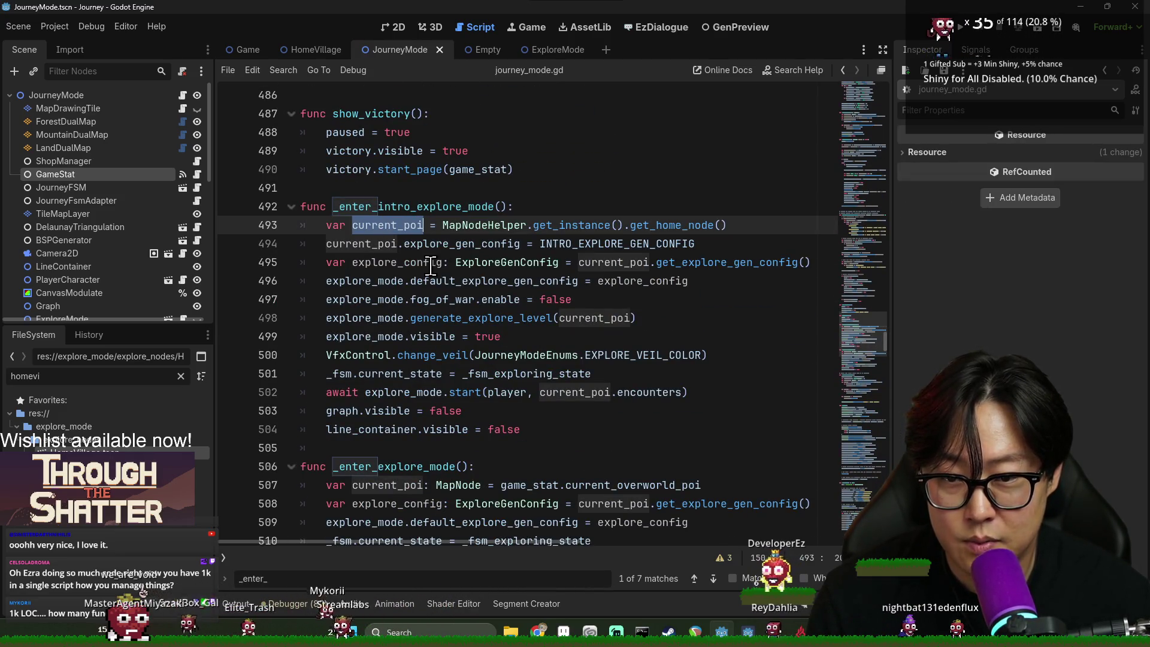
double_click(397, 263)
double_click(612, 264)
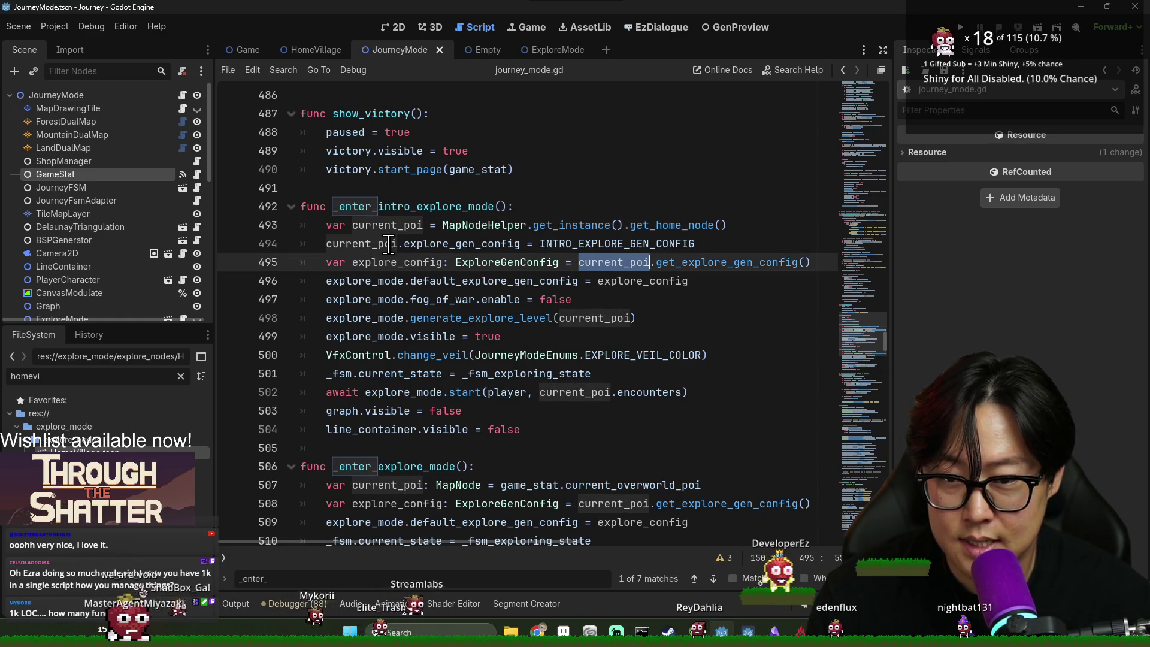
double_click(419, 224)
key(ctrl+c)
- Add 'current_poi.is_safe_zone = false' after line 494, save, and run the game
click(726, 243)
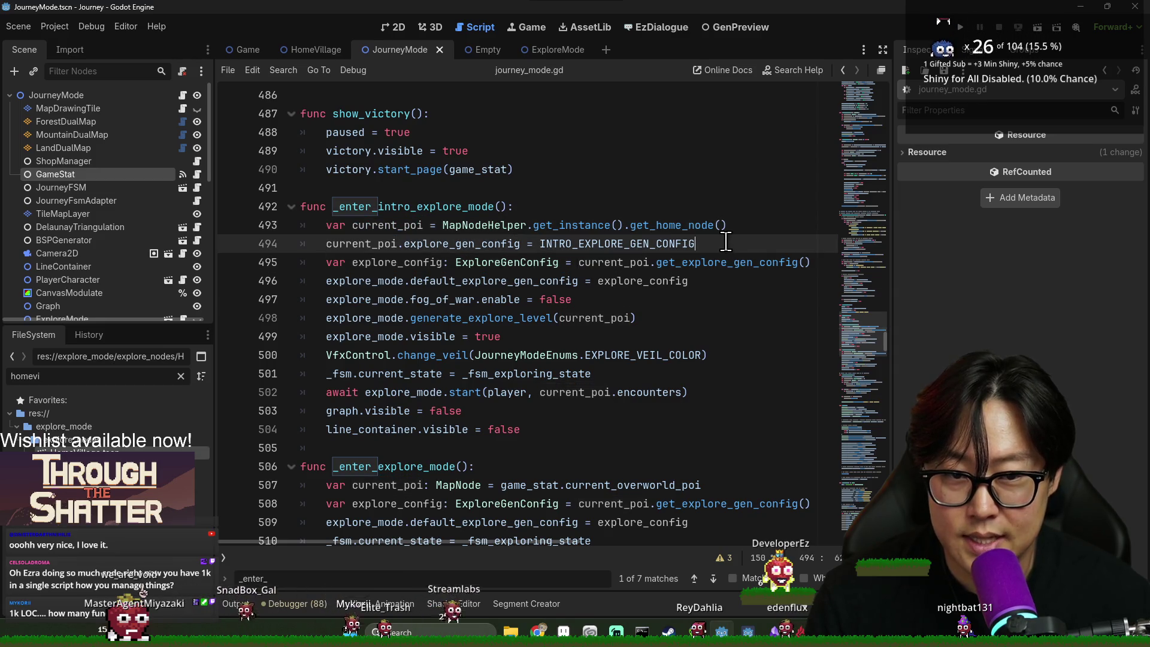
key(Return)
key(ctrl+v)
text(.is_sa)
key(Return)
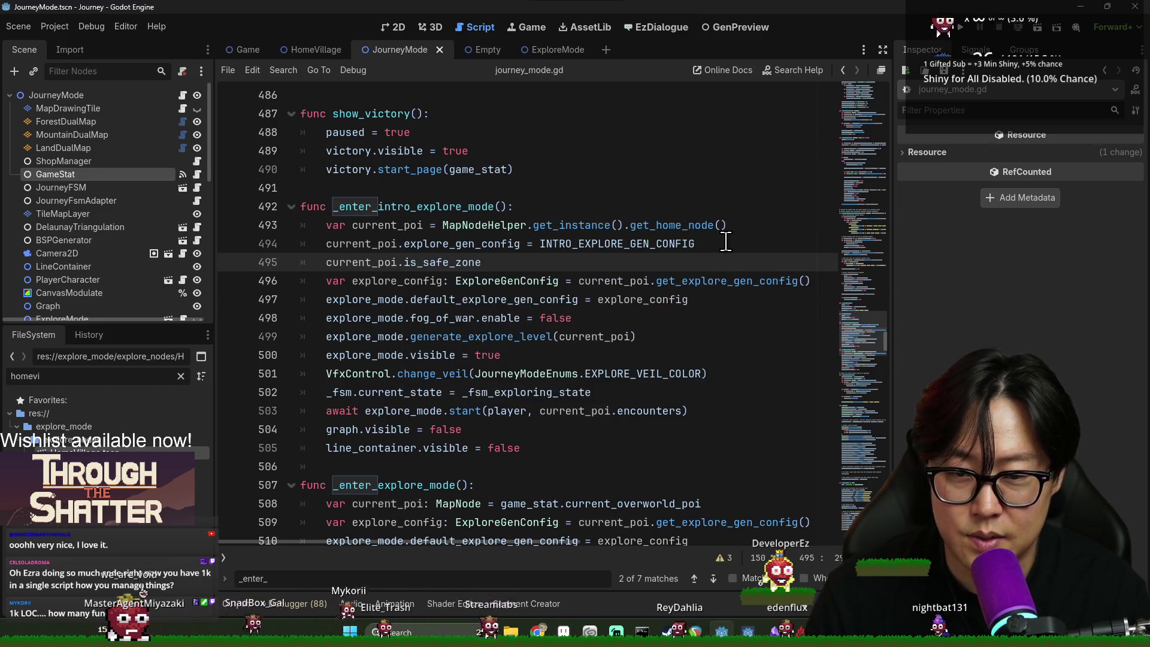
text(= fals)
key(Return)
key(ctrl+s)
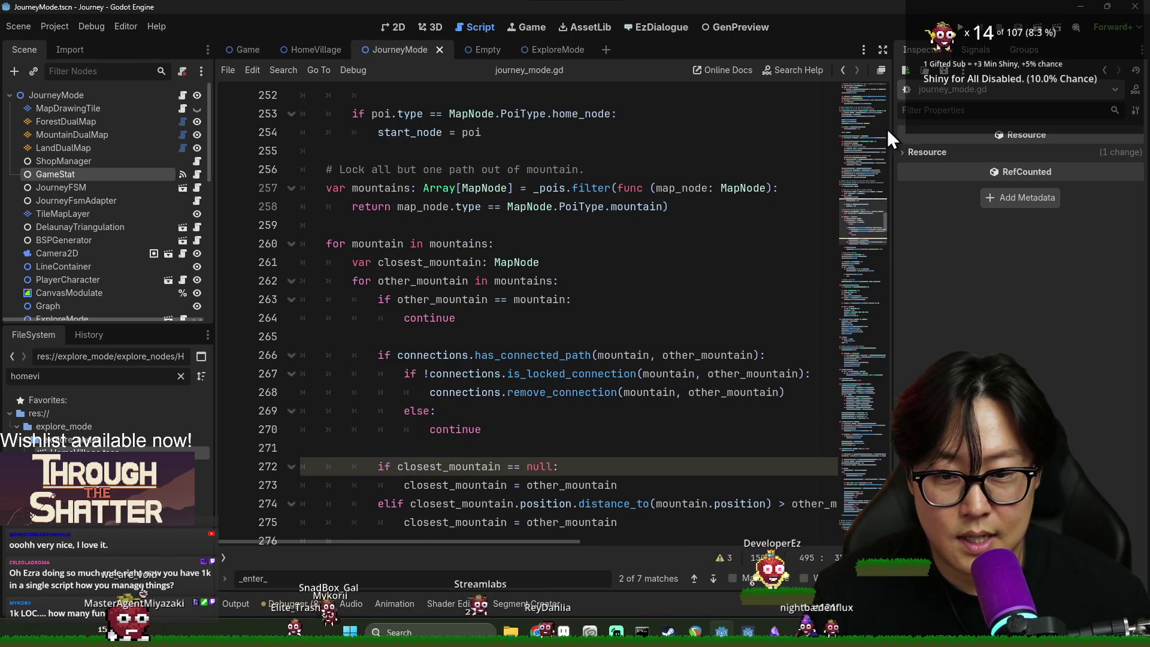
click(779, 318)
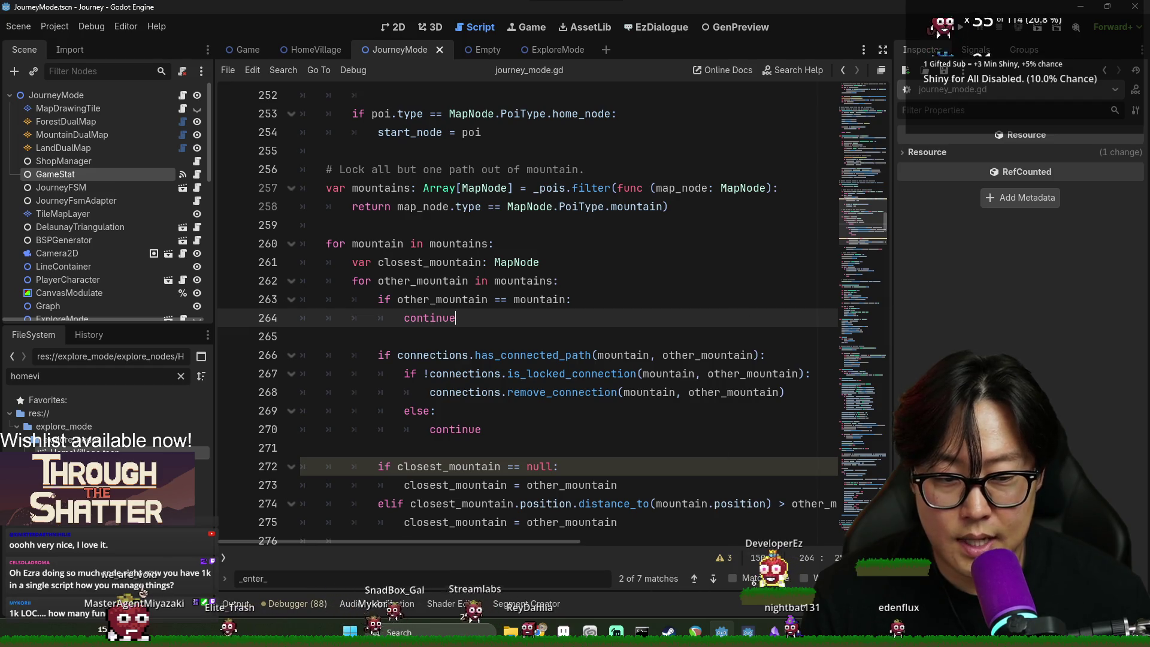
click(959, 27)
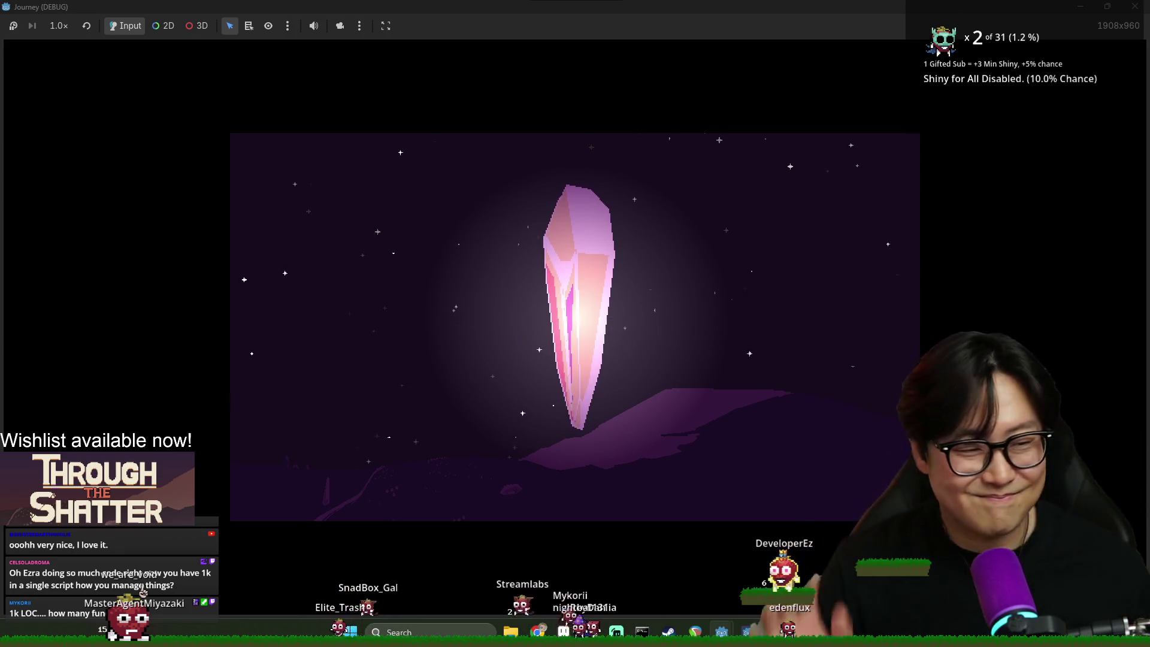
- Bring the BEACN mixer window to the front from the window switcher
key(alt+Tab)
click(423, 358)
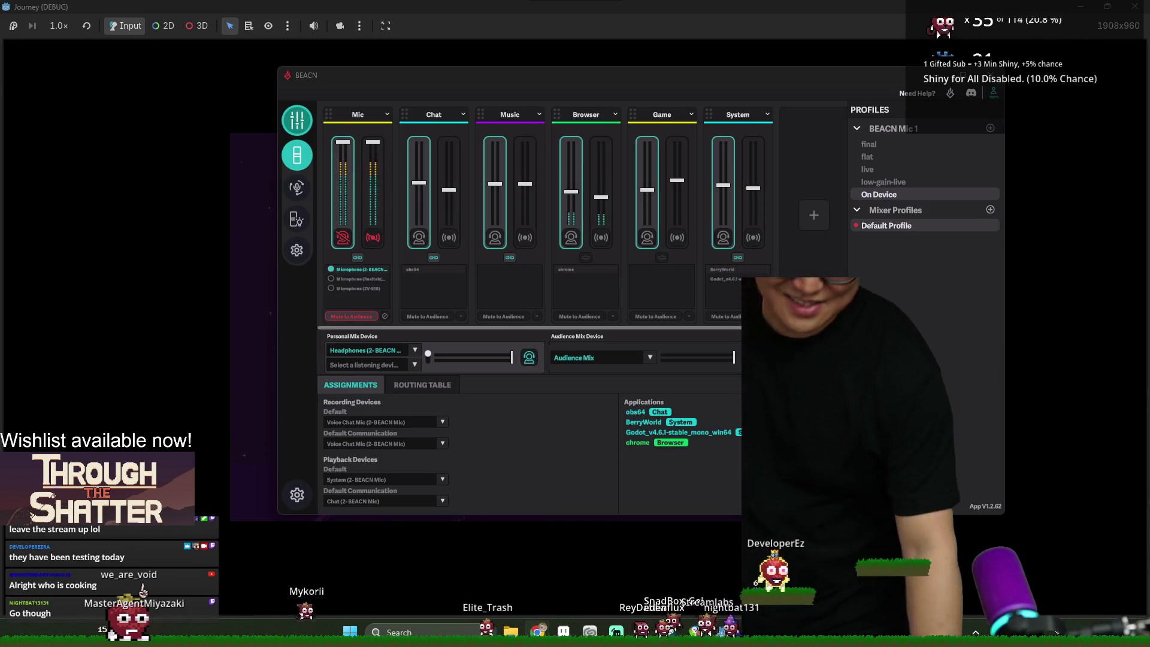
- Launch Notepad via the 'note' search, open a new tab, and move the window up-right
key(super)
text(note)
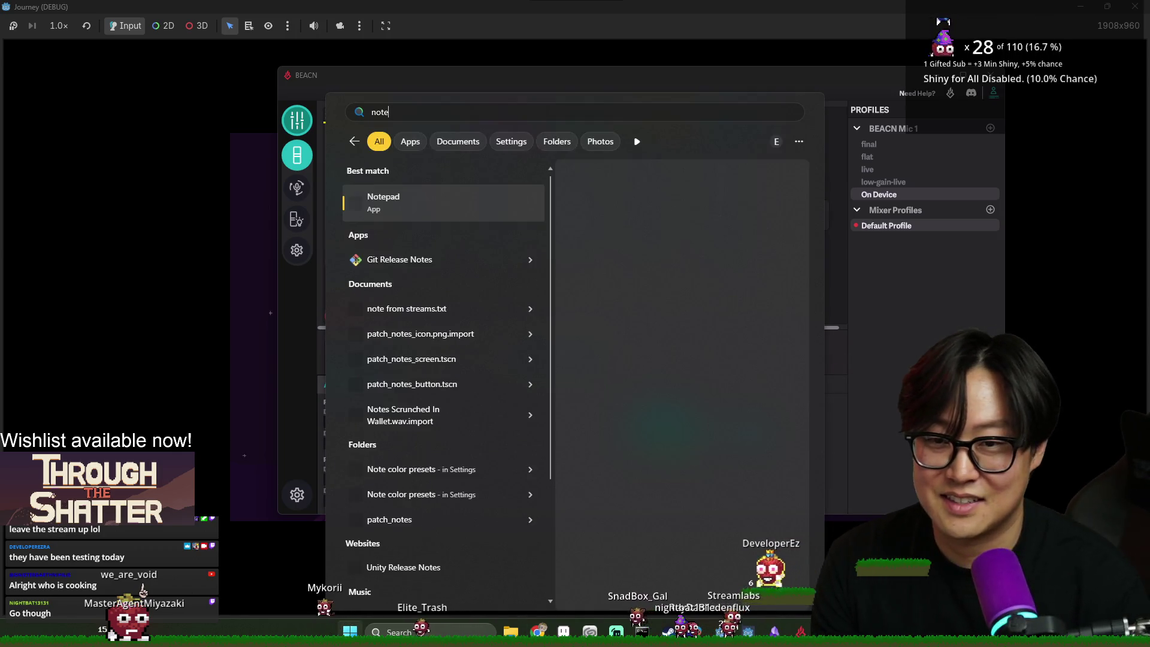
key(Return)
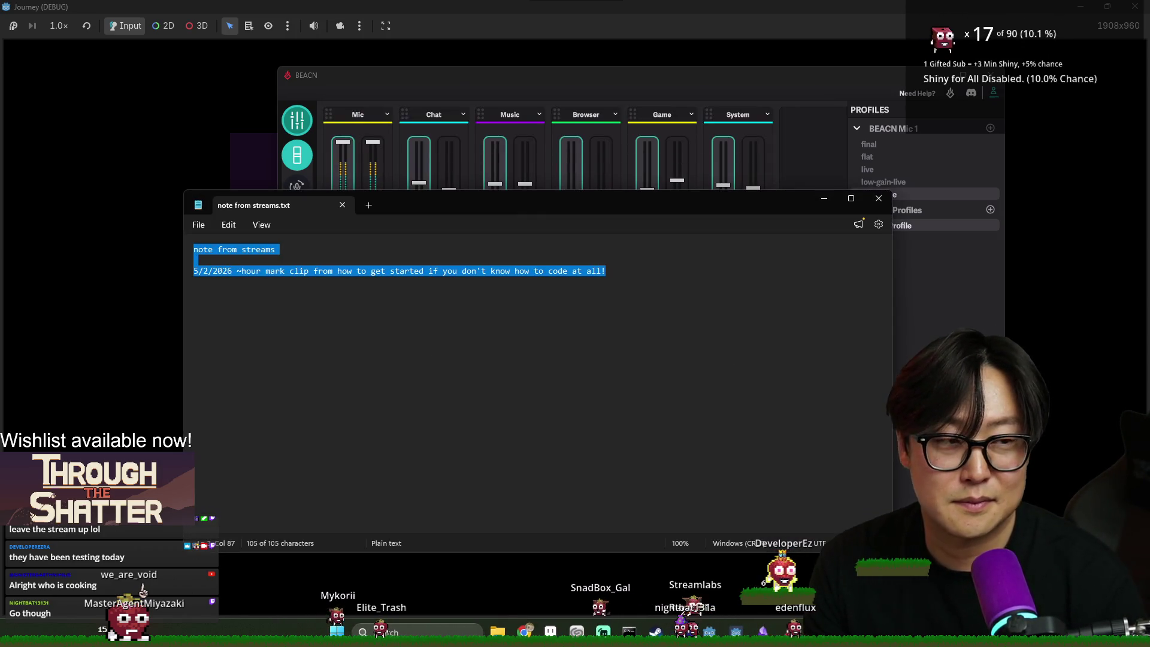
key(ctrl+n)
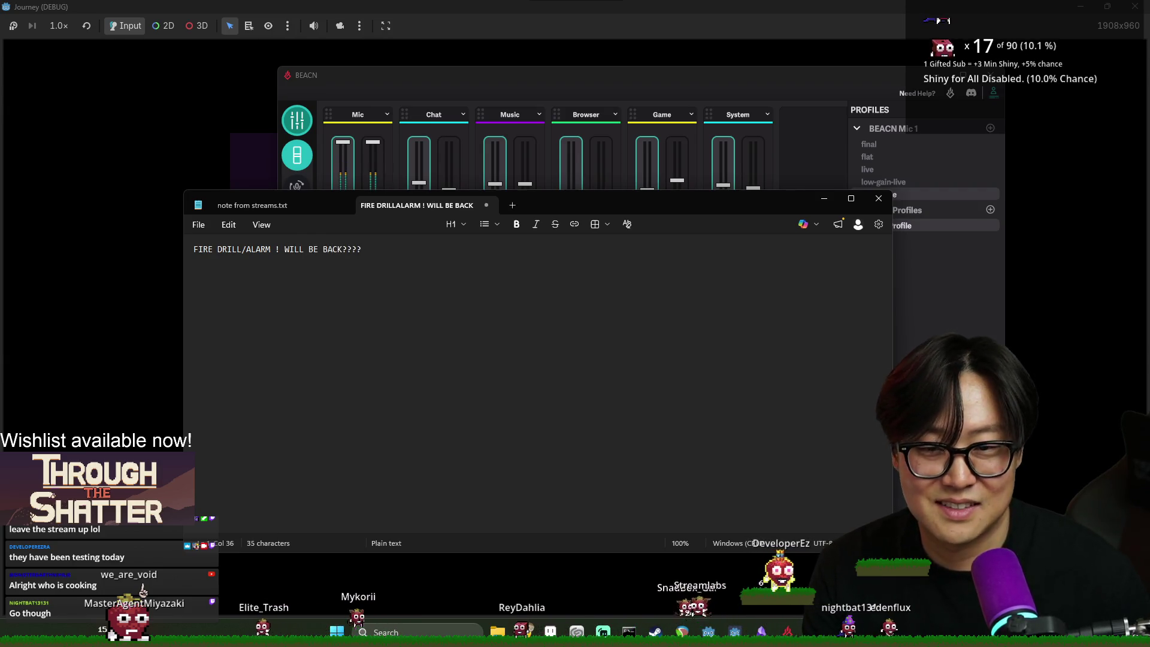
drag(658, 211, 863, 148)
- Zoom the Notepad text to 260% so the fire-drill message reads large
ctrl+scroll(653, 230, up, 16)
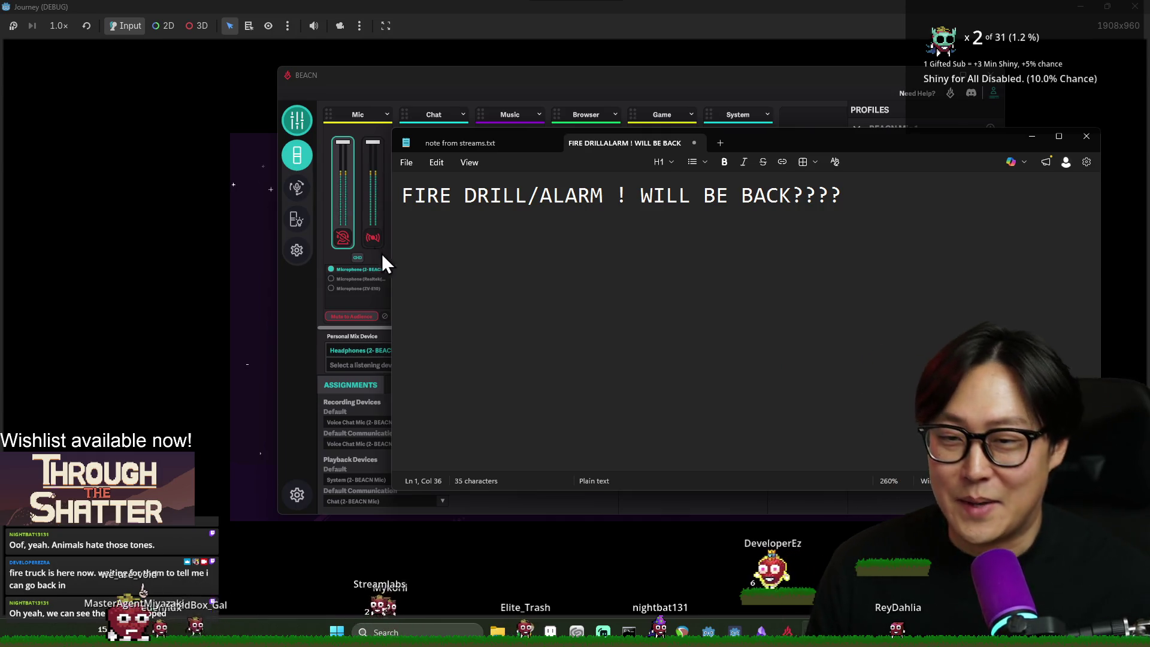
- Check and minimize the BEACN mixer, then close the fire-drill note without saving
click(390, 251)
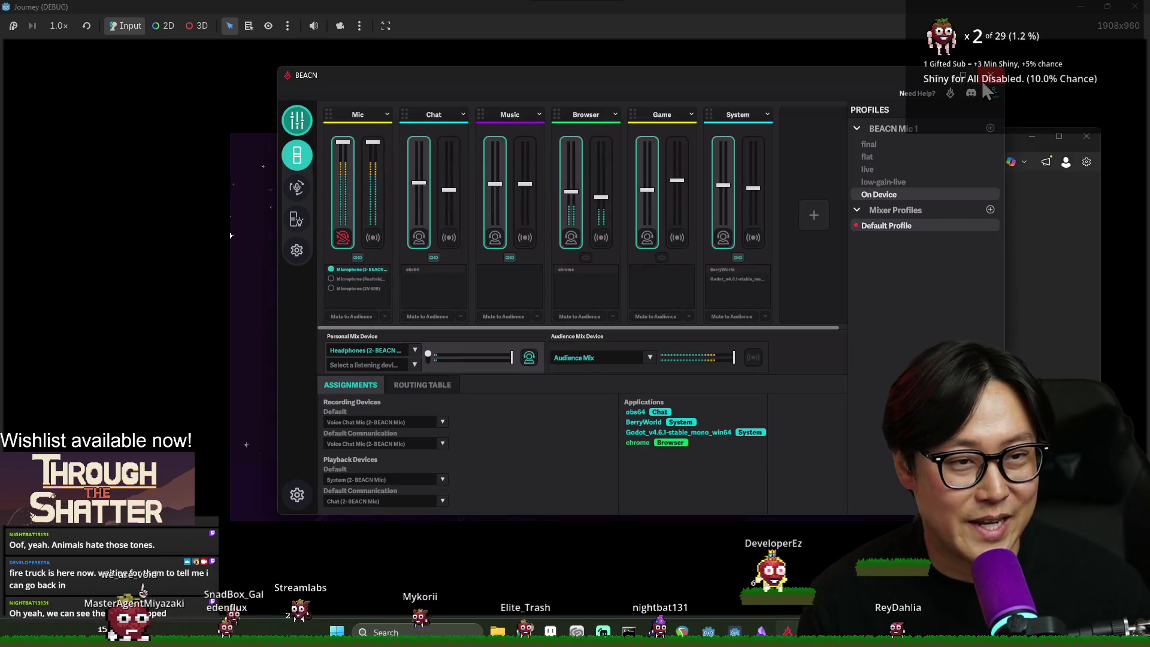
click(963, 75)
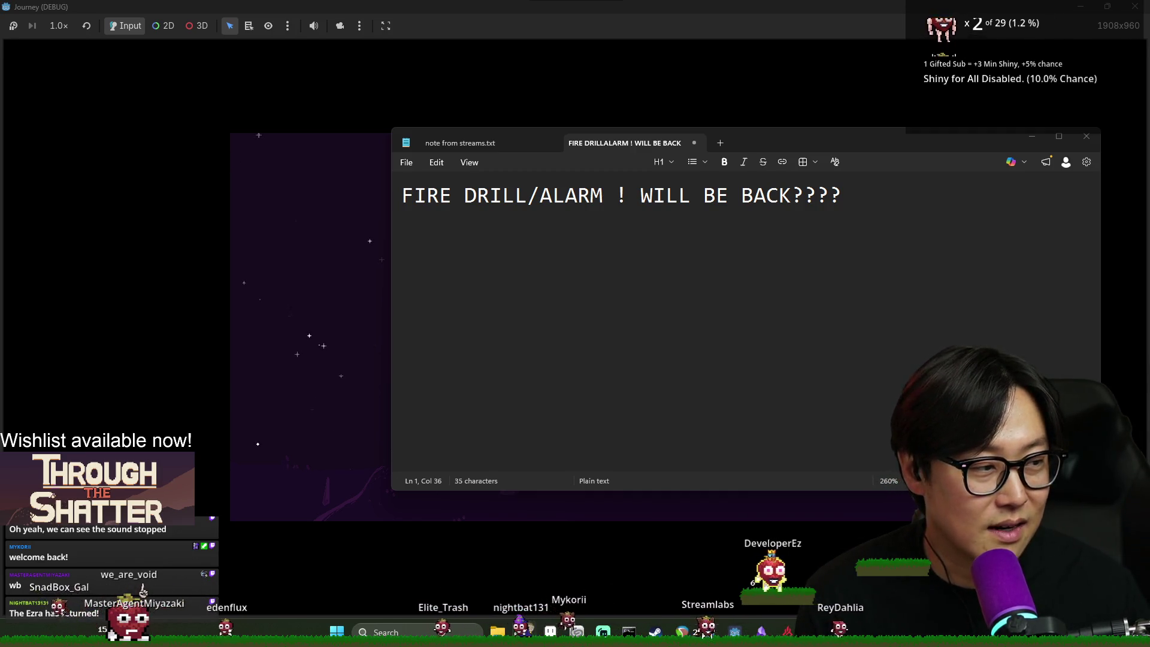
click(684, 346)
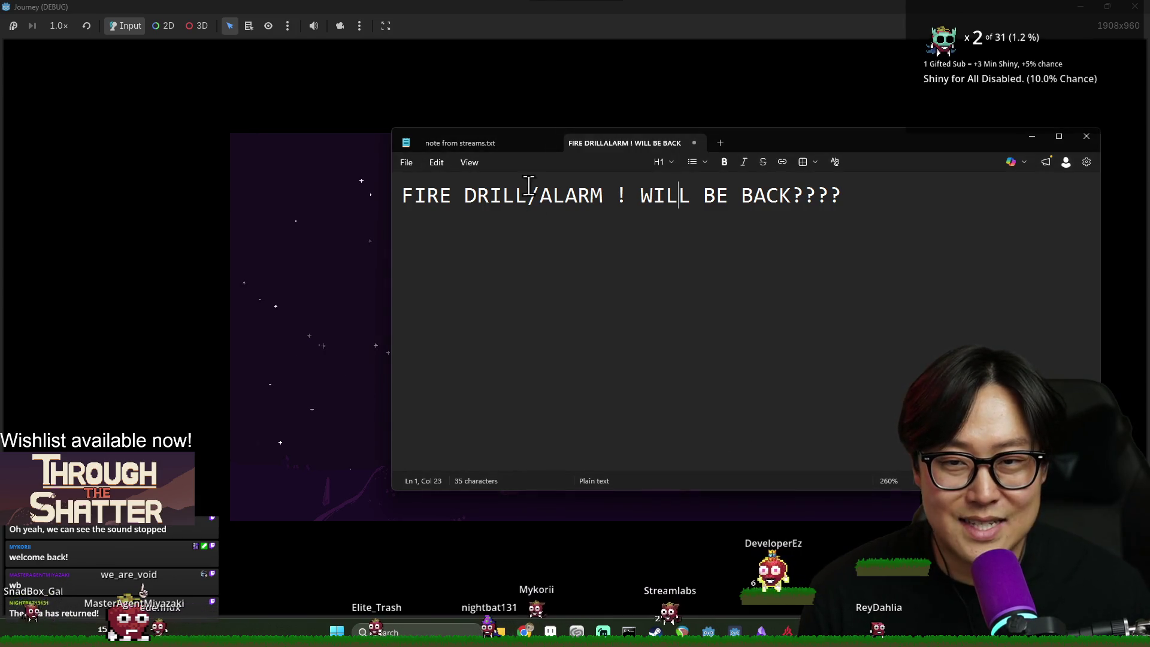
key(ctrl+w)
click(745, 336)
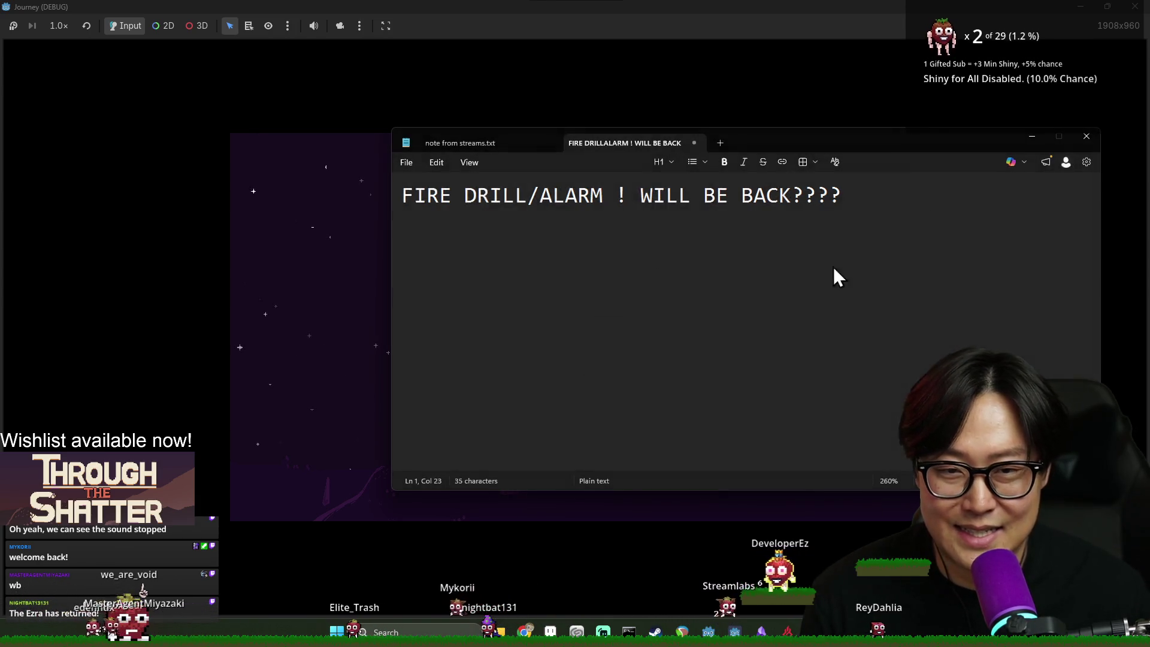
click(1087, 134)
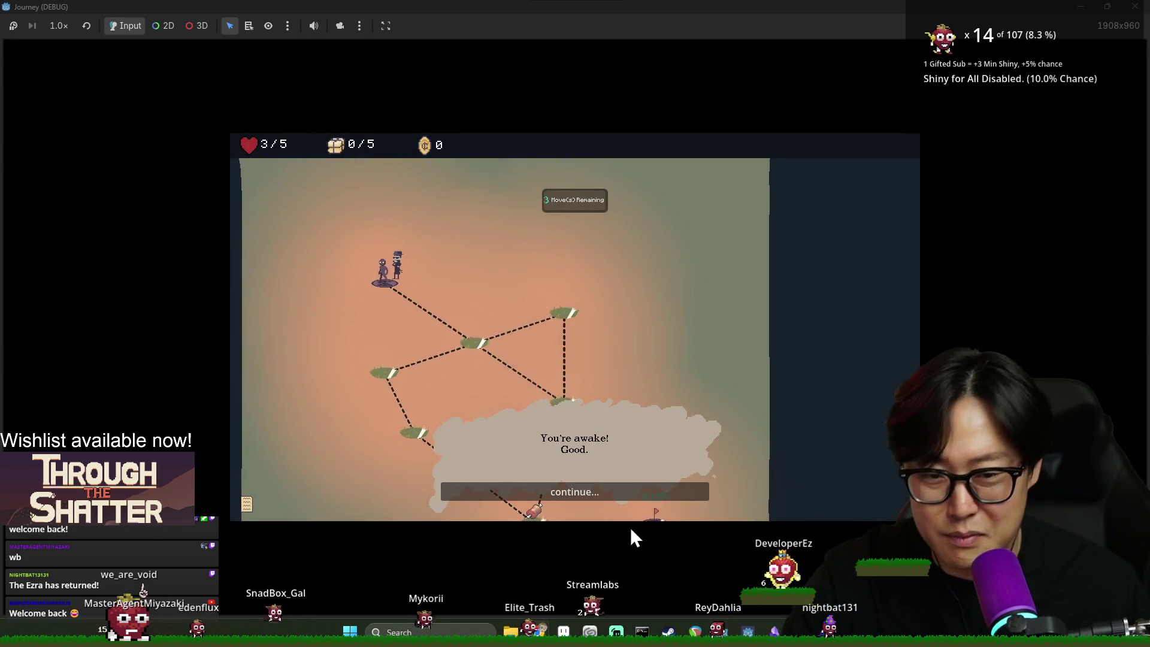
- Dismiss the wake-up and Thanks dialogs, then walk the character via the centre node toward the exit
click(617, 491)
click(616, 491)
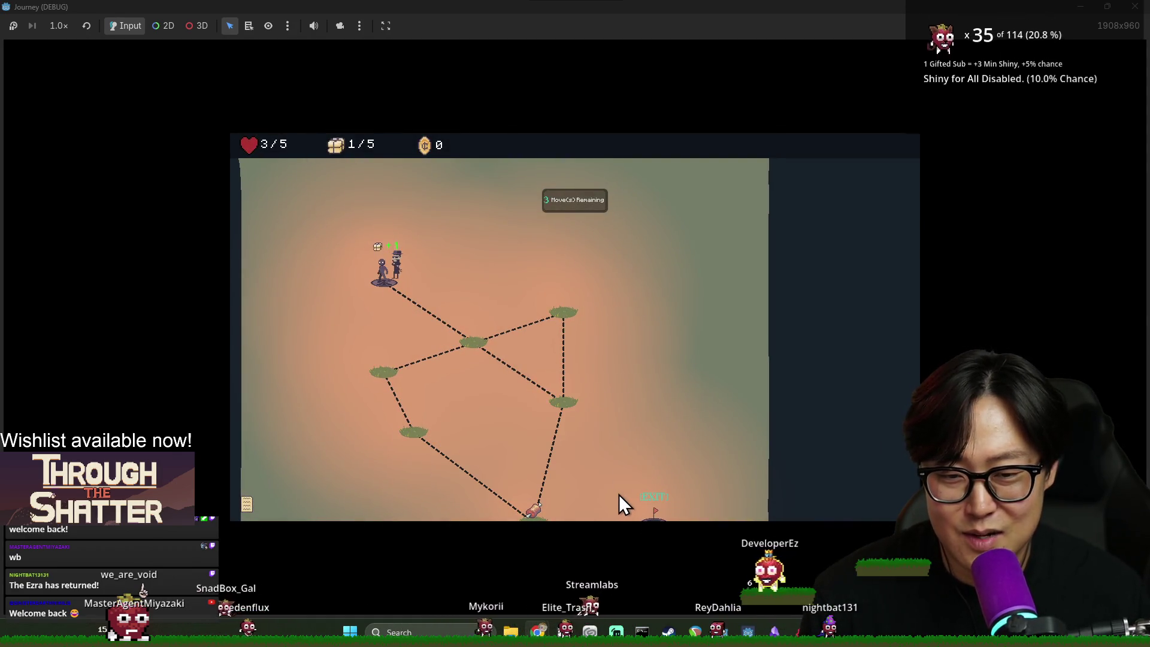
click(464, 342)
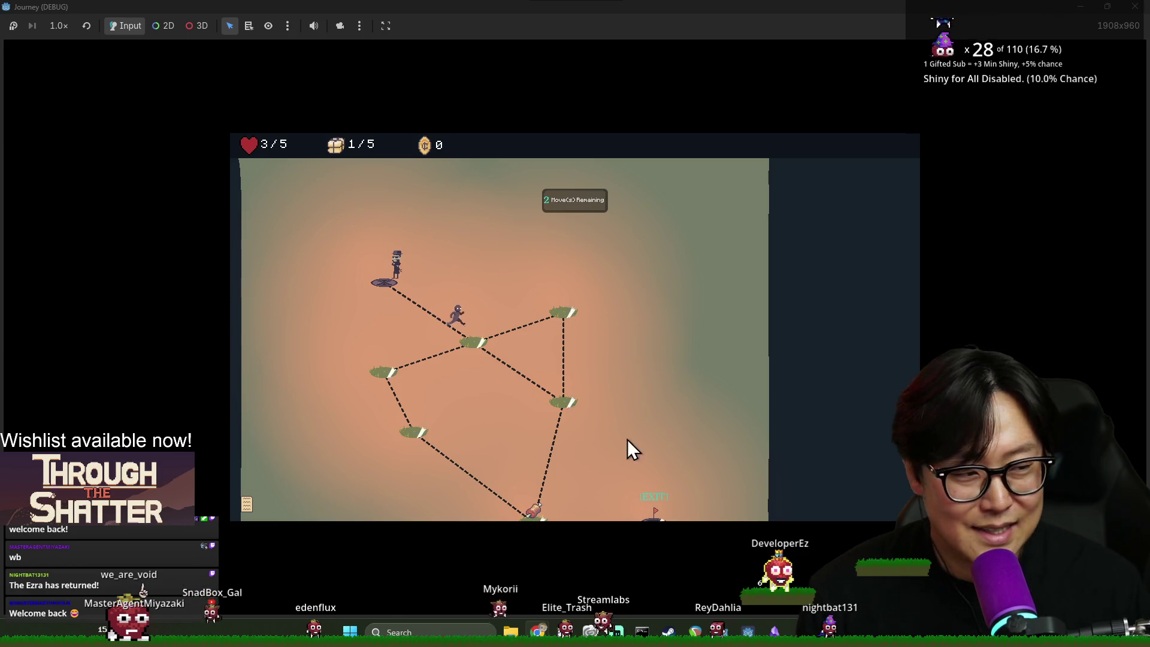
click(564, 398)
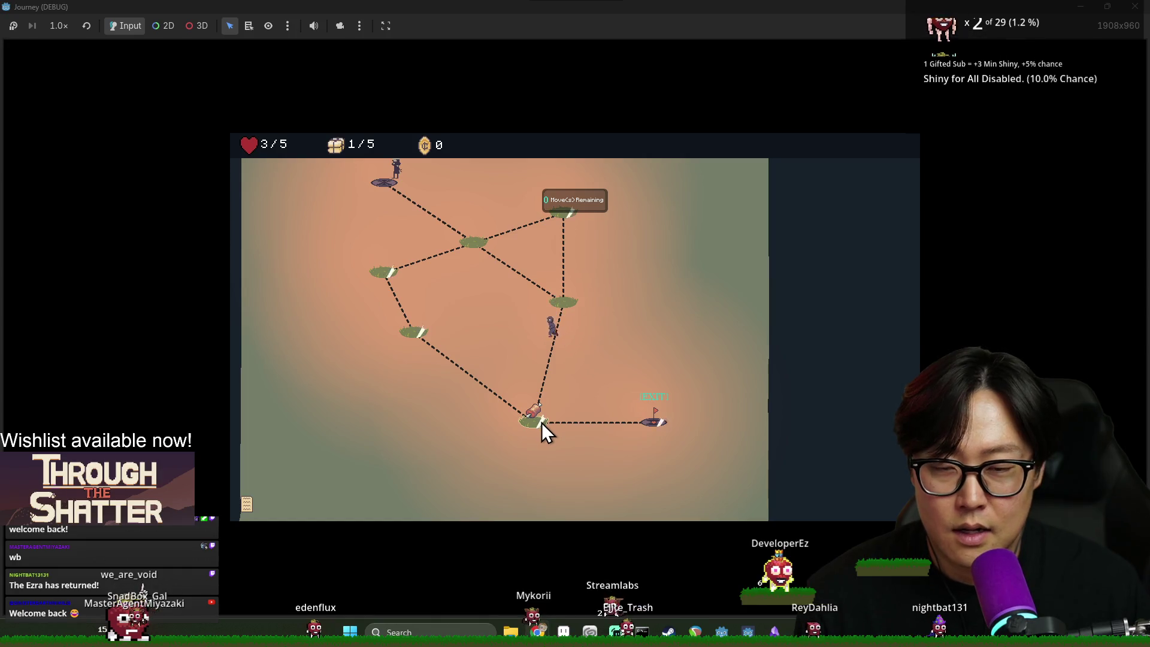
click(658, 425)
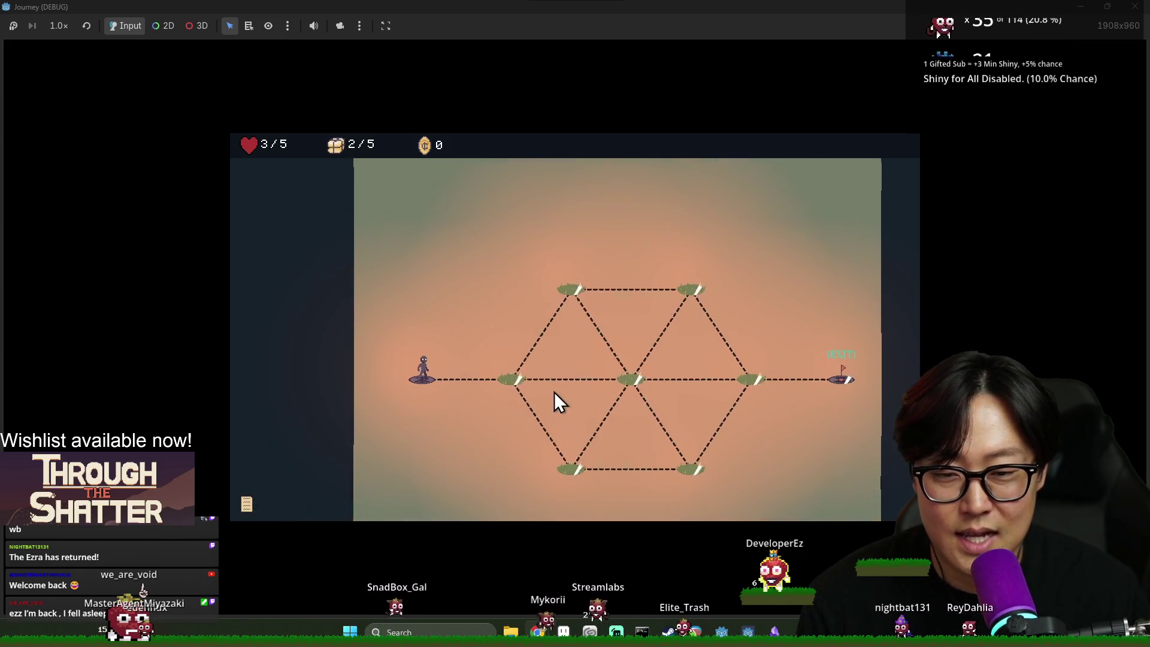
- Walk the character through the centre, right and bottom-right nodes, back right, then onto the EXIT pad
click(419, 369)
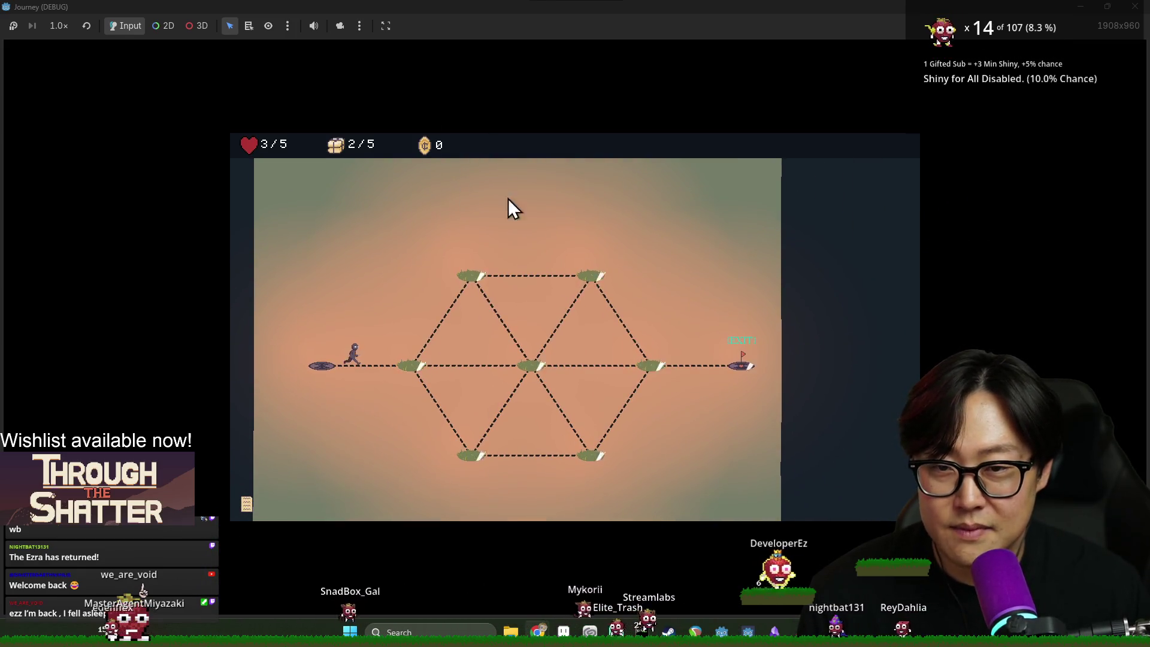
click(526, 368)
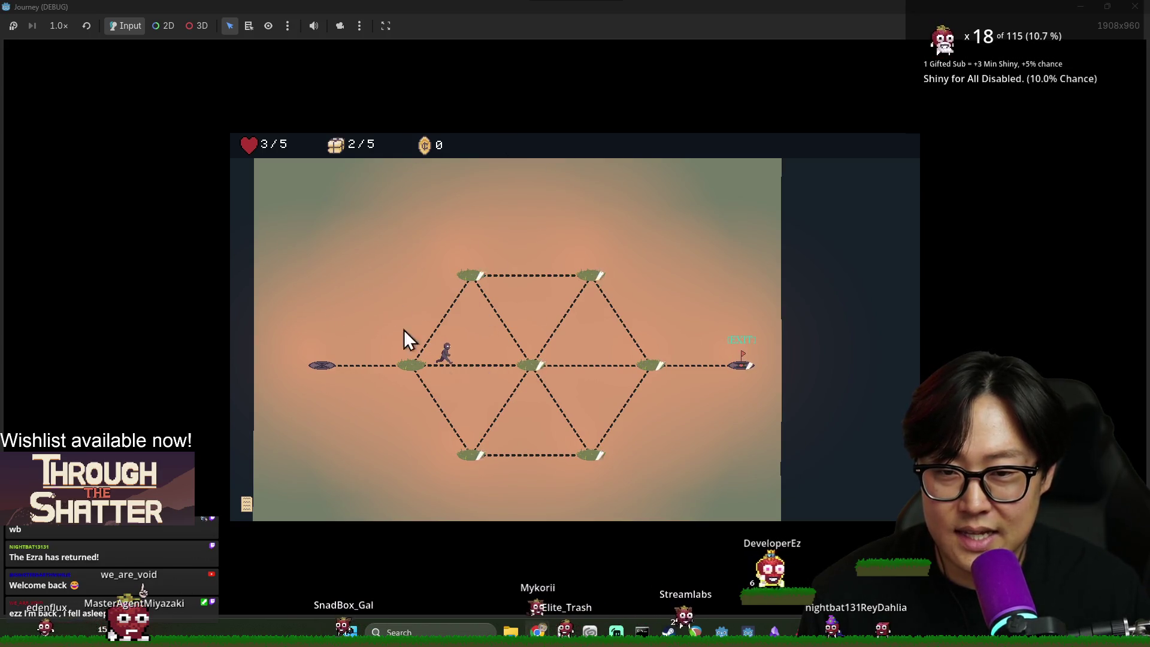
click(651, 371)
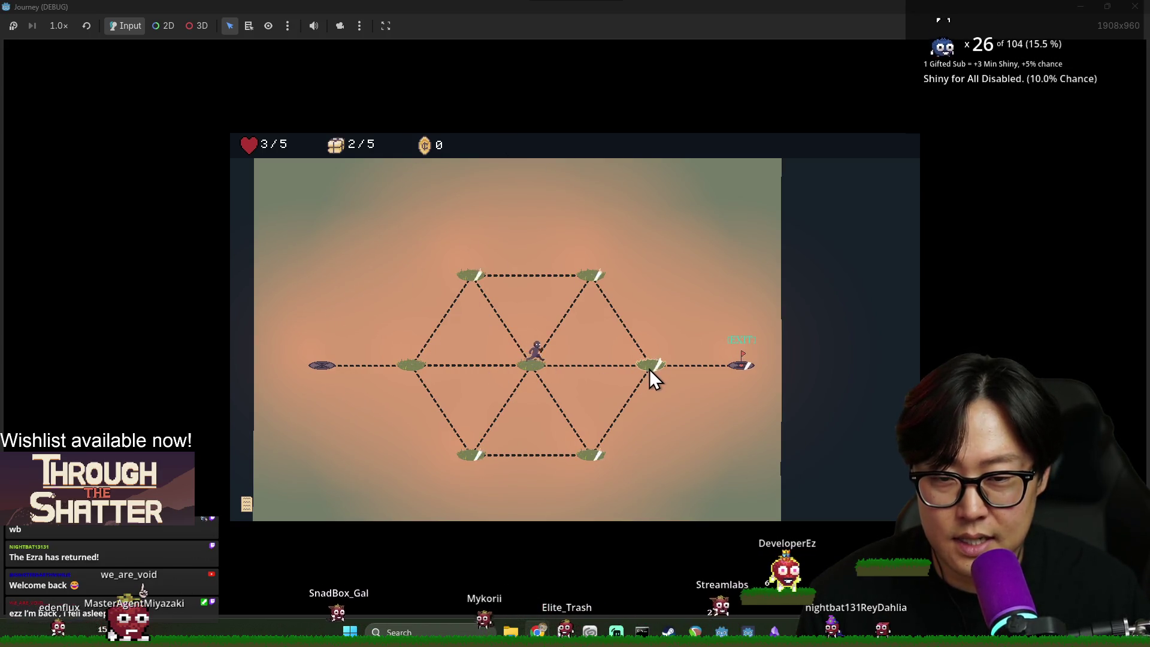
click(594, 455)
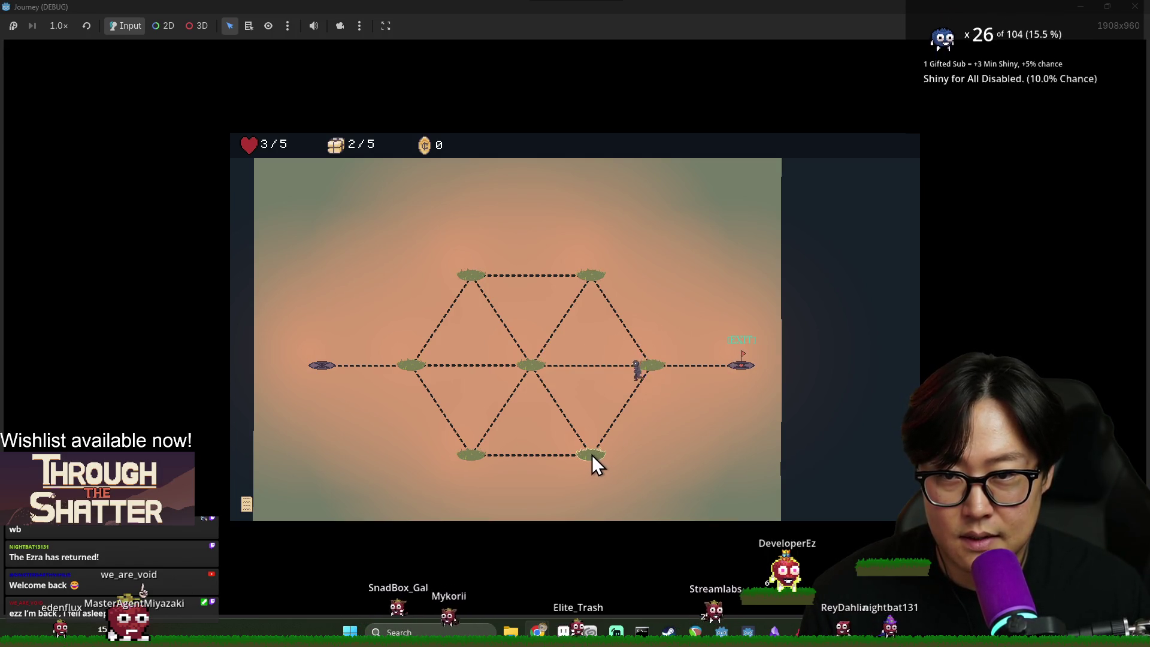
click(654, 368)
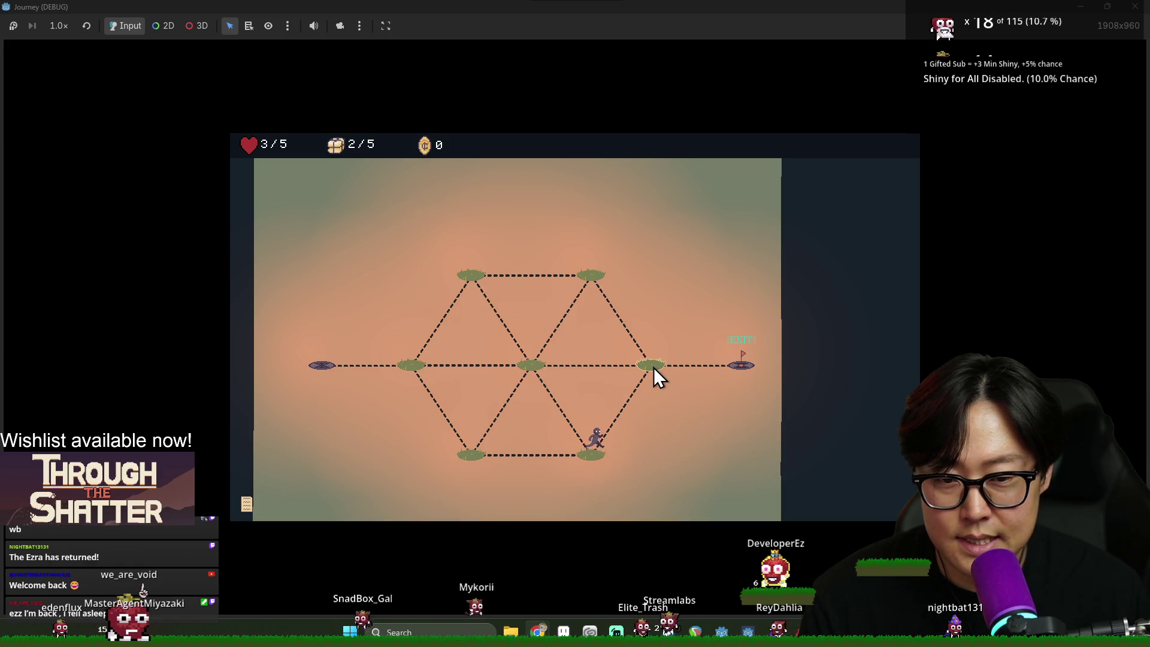
click(743, 367)
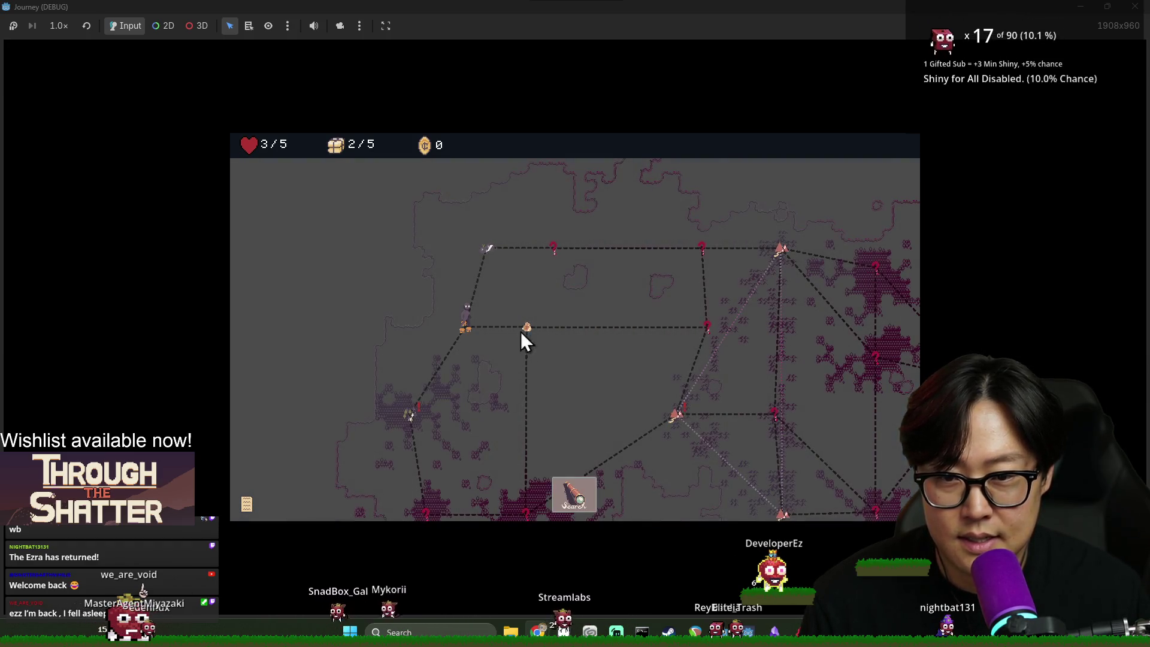
- Search the location, walk the revealed safe-zone nodes, travel on, and search the next location
click(581, 484)
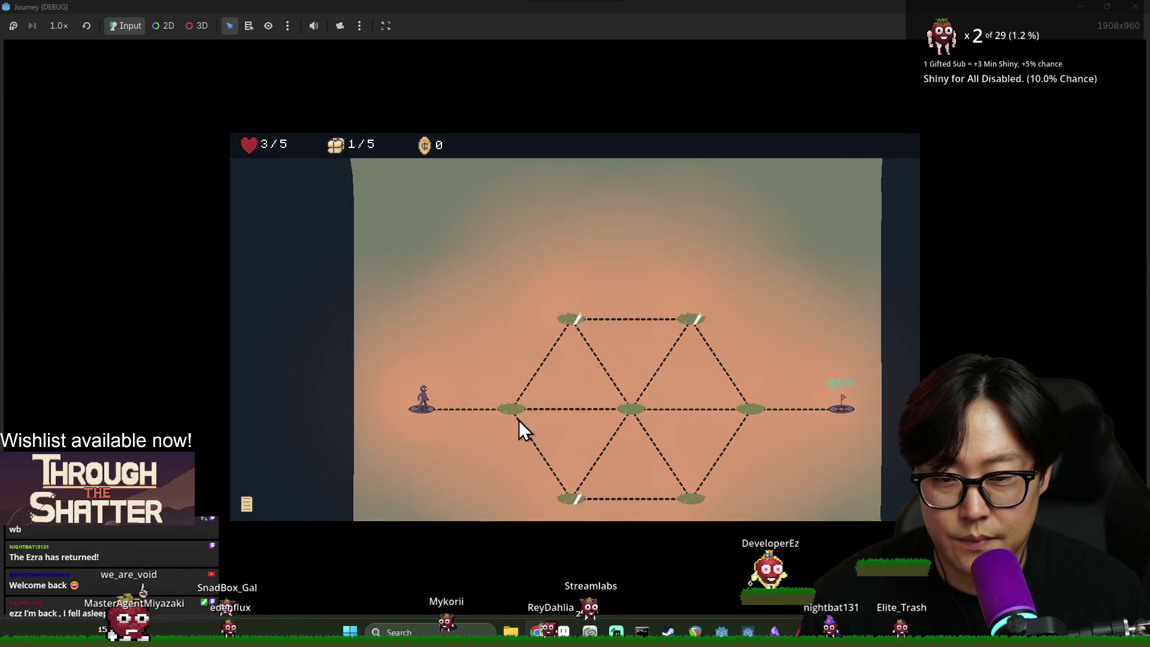
click(515, 402)
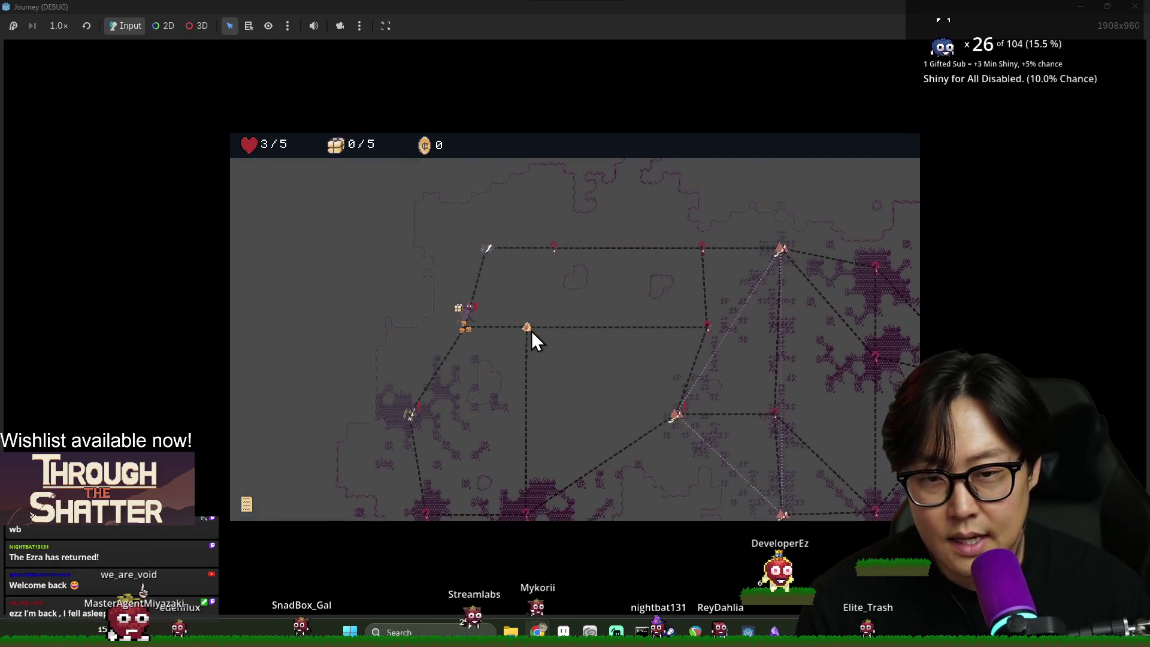
click(572, 388)
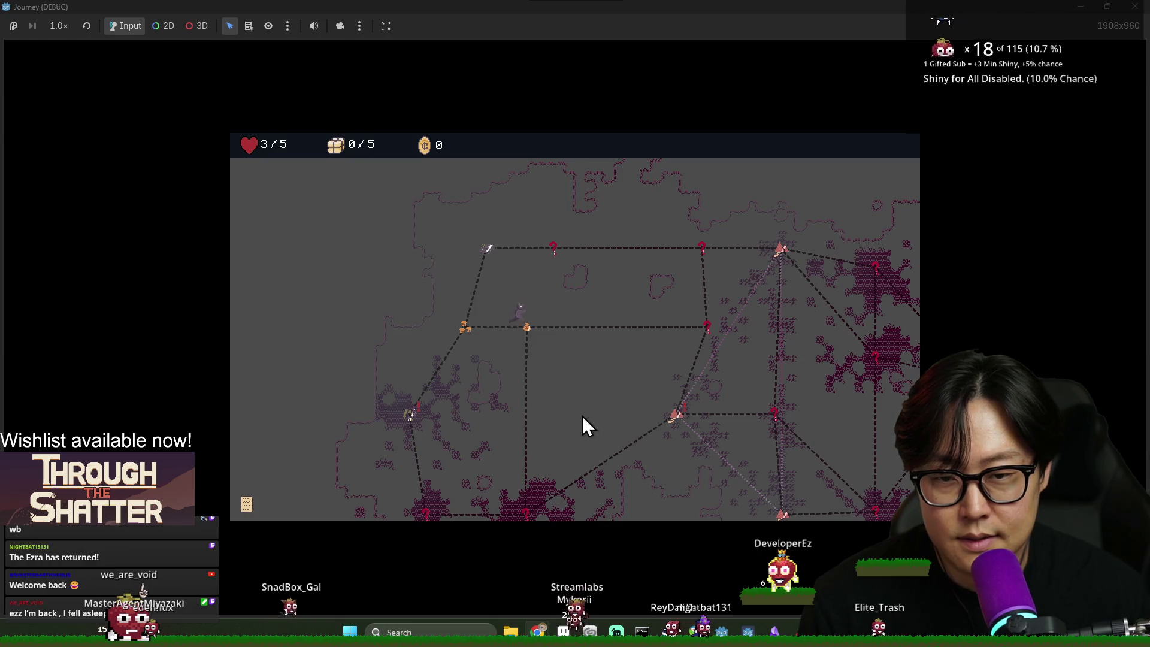
click(575, 494)
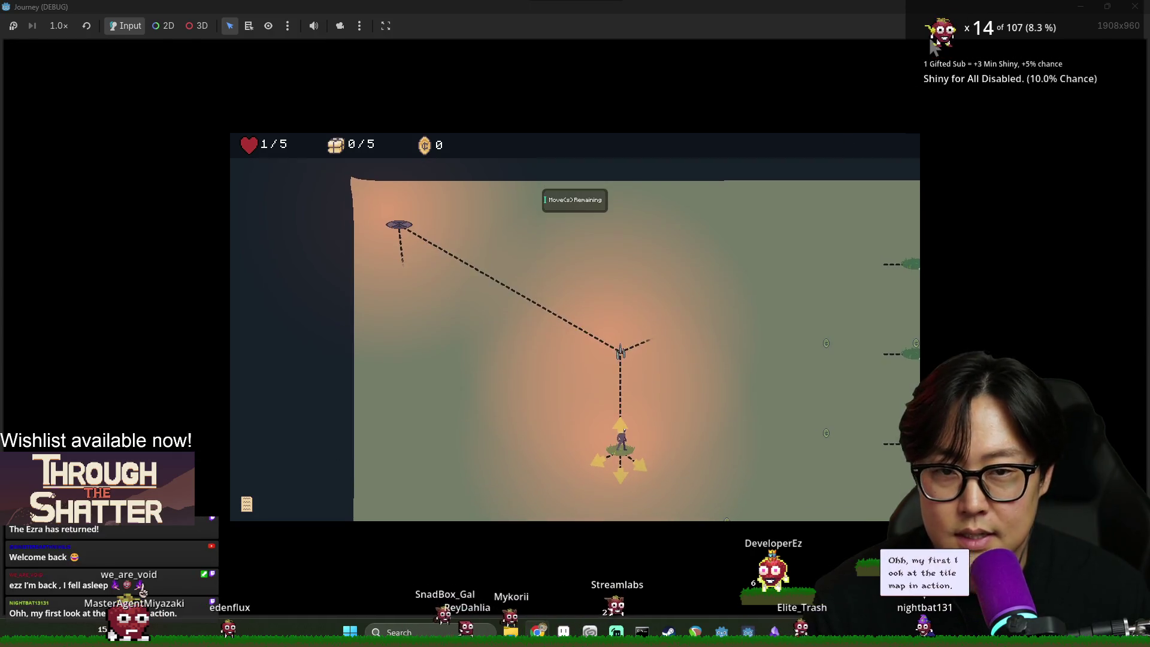
key(alt+Tab)
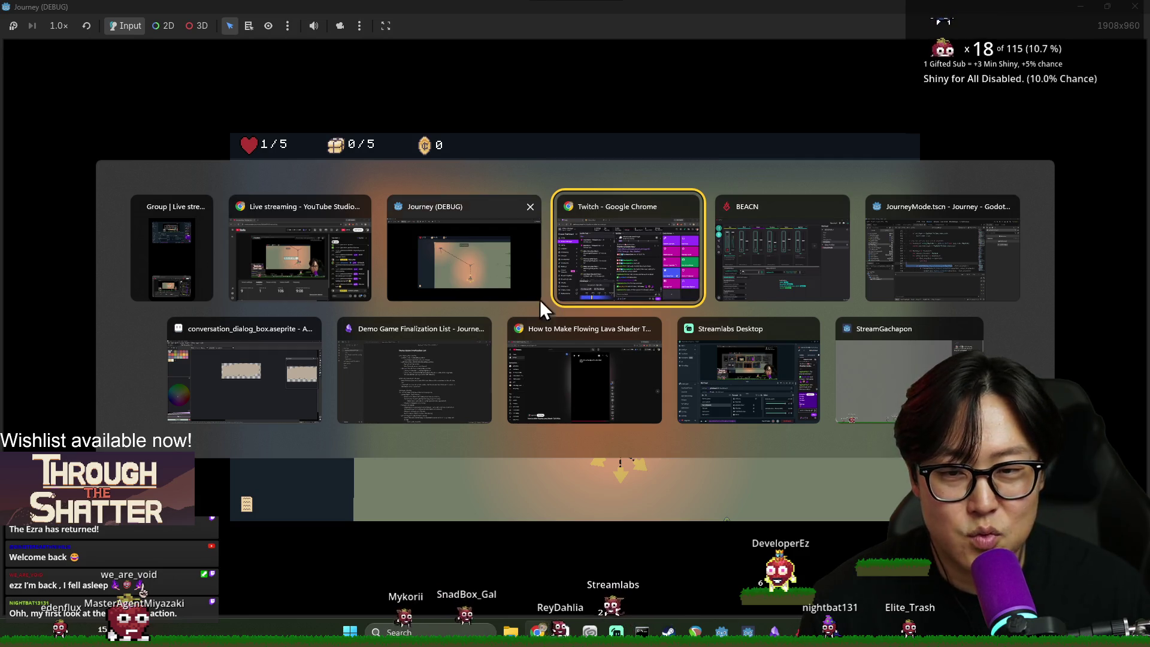
- Switch from the running game back to the Godot editor window
click(457, 297)
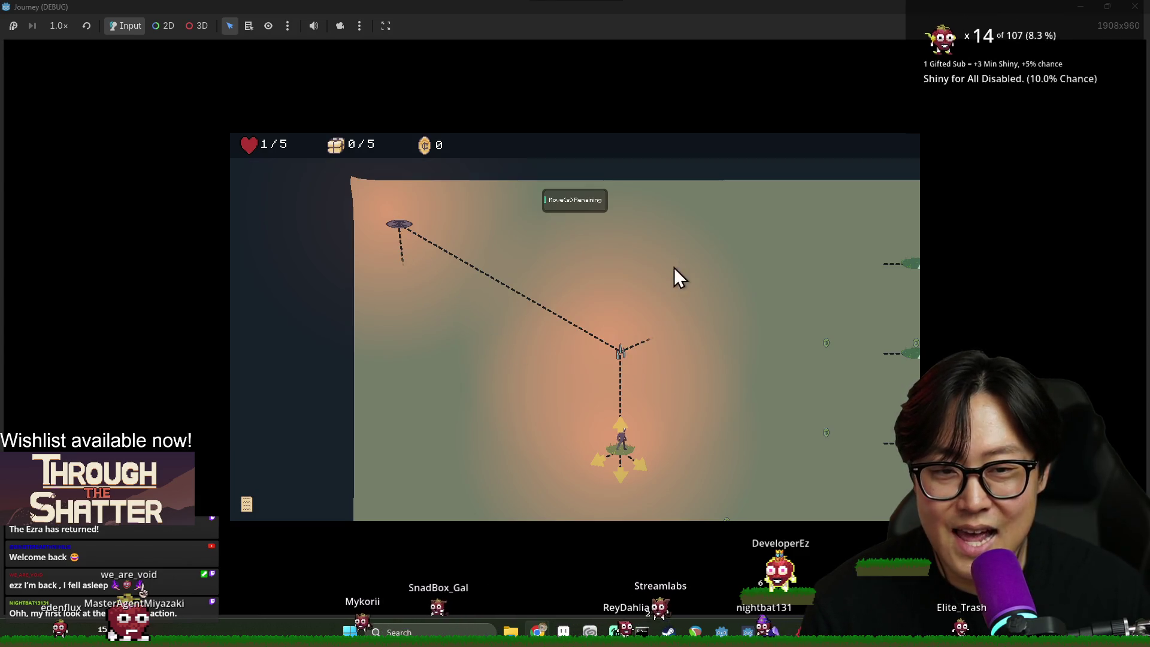
key(alt+Tab)
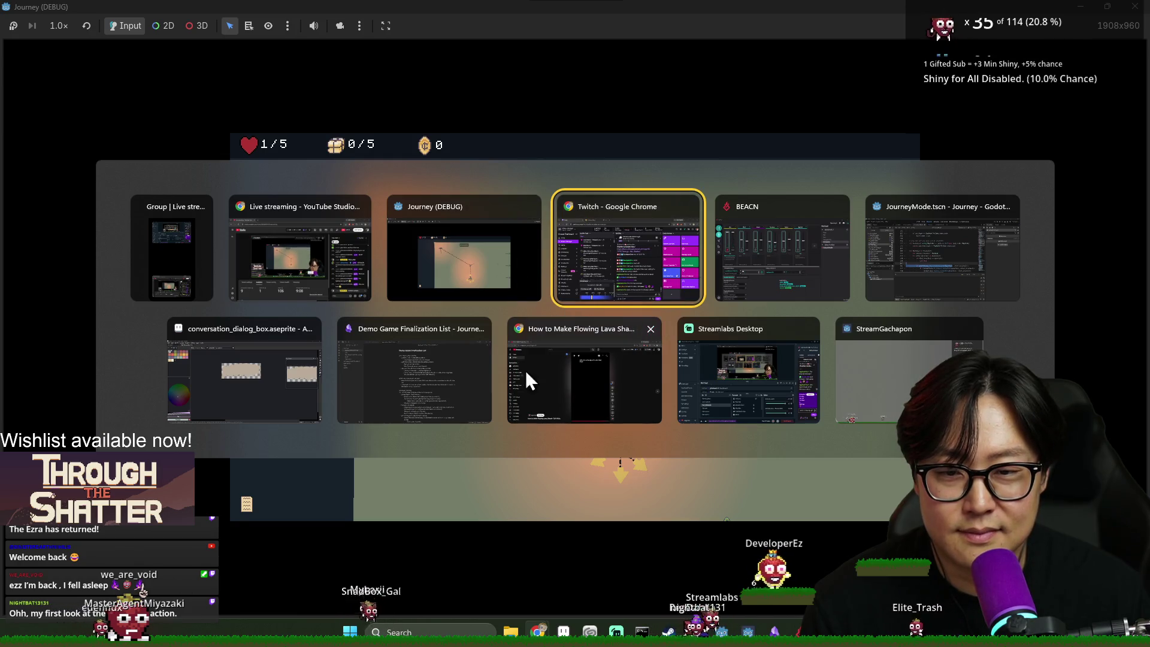
click(872, 270)
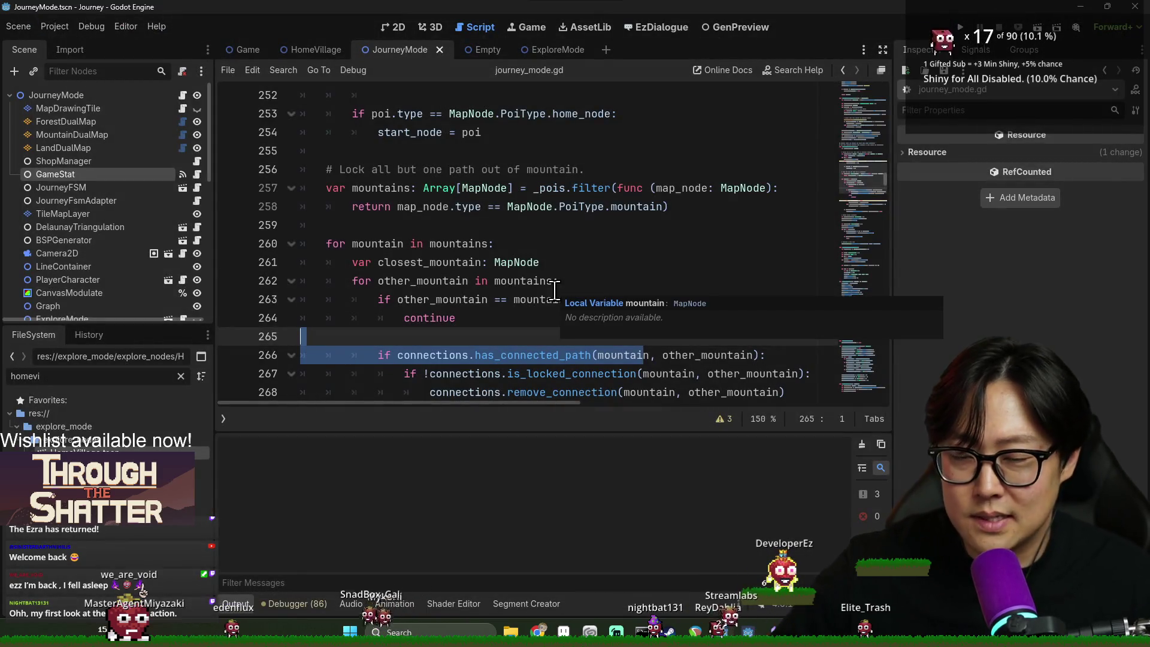
- Save journey_mode.gd with Ctrl+S and close the JourneyMode scene tab
click(554, 298)
scroll(562, 284, up, 3)
scroll(587, 342, down, 3)
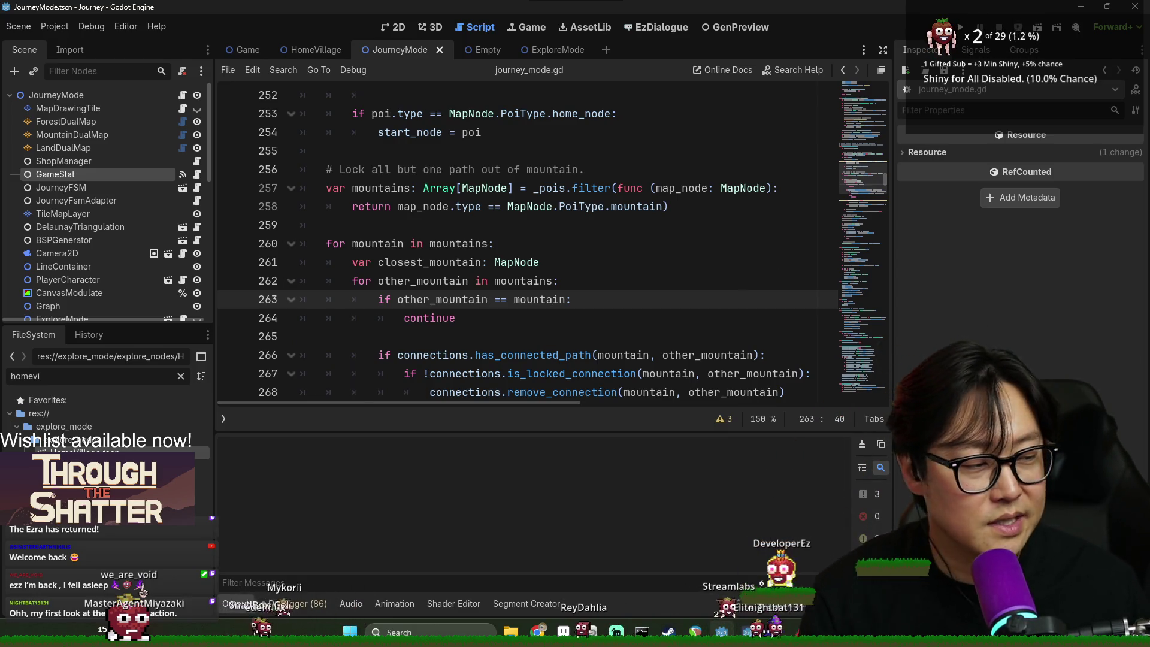
click(602, 324)
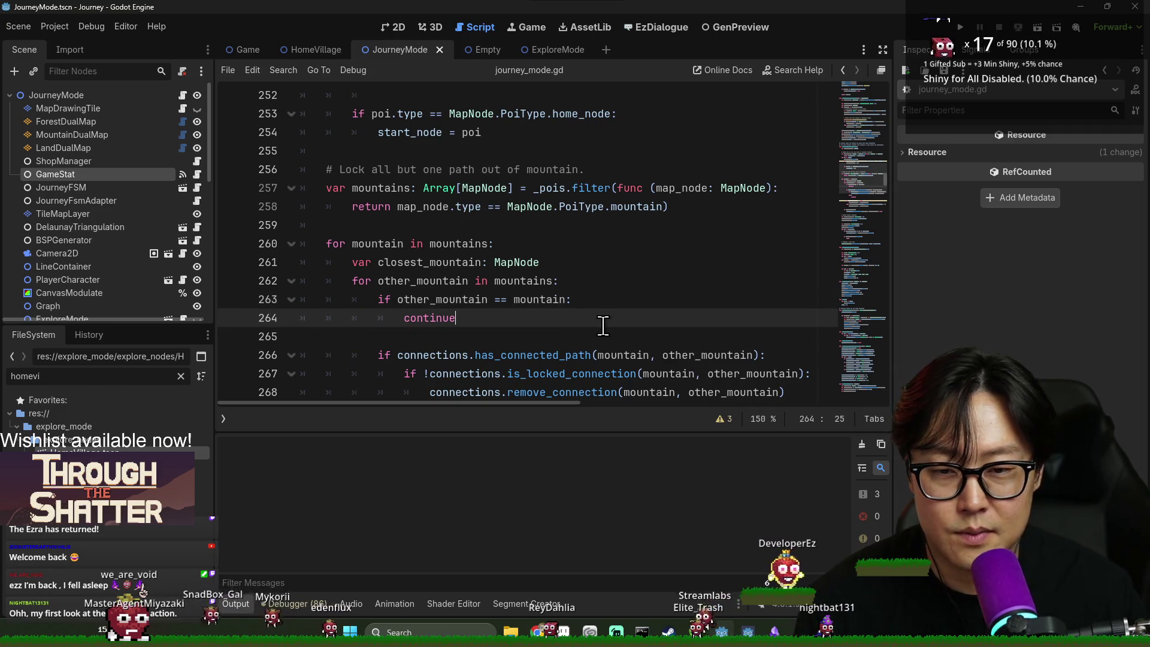
key(ctrl+s)
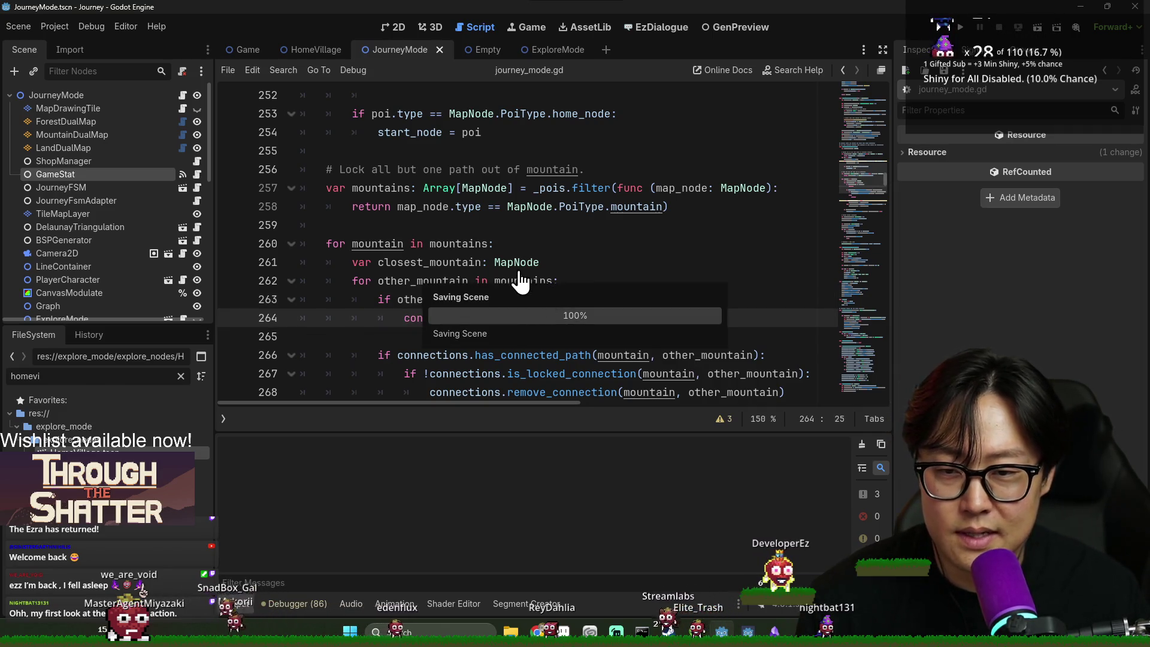
click(440, 50)
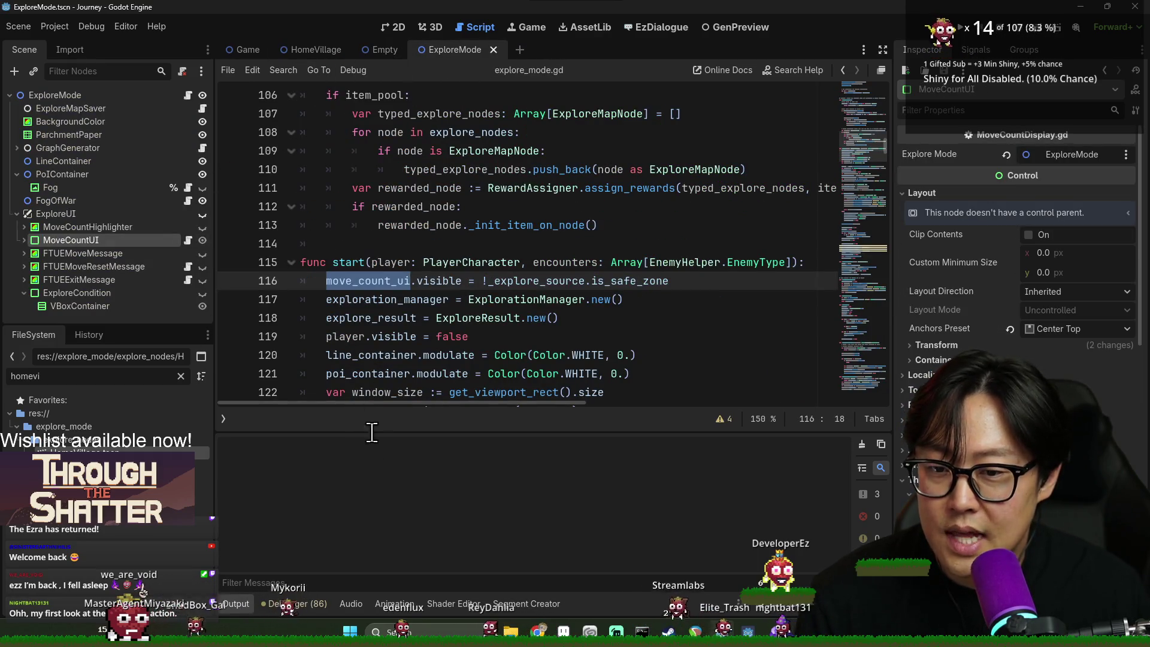
- Show the Debugger panel, then open the EzDialogue editor on the warden.ezd dialogue graph
click(286, 605)
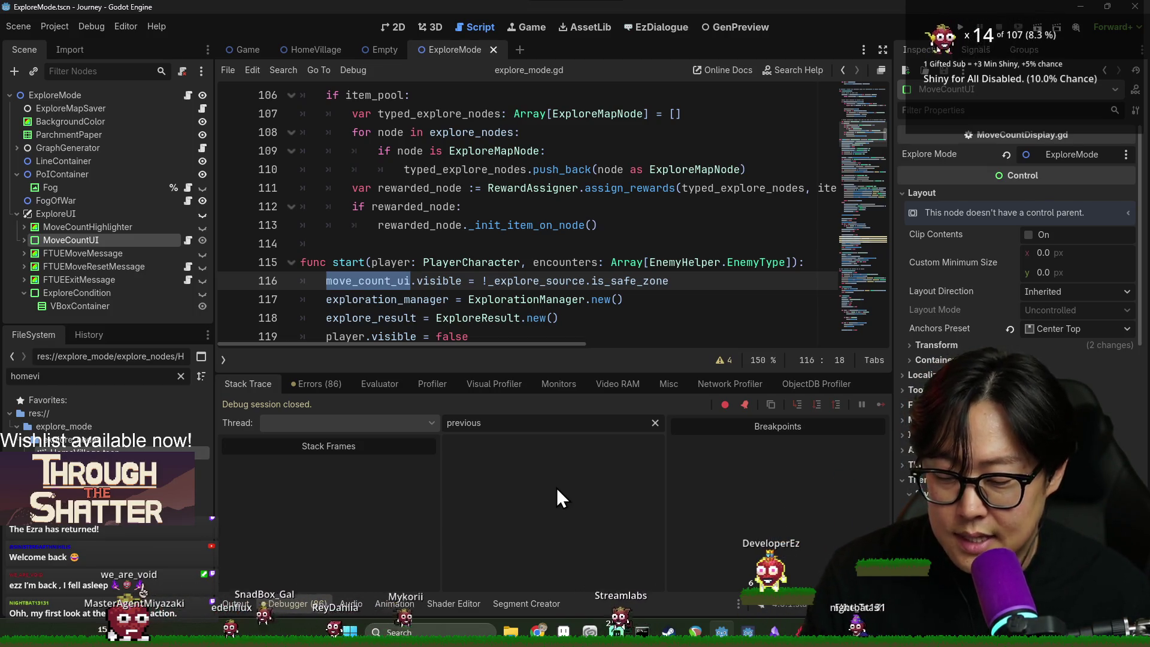
click(671, 28)
scroll(554, 229, down, 3)
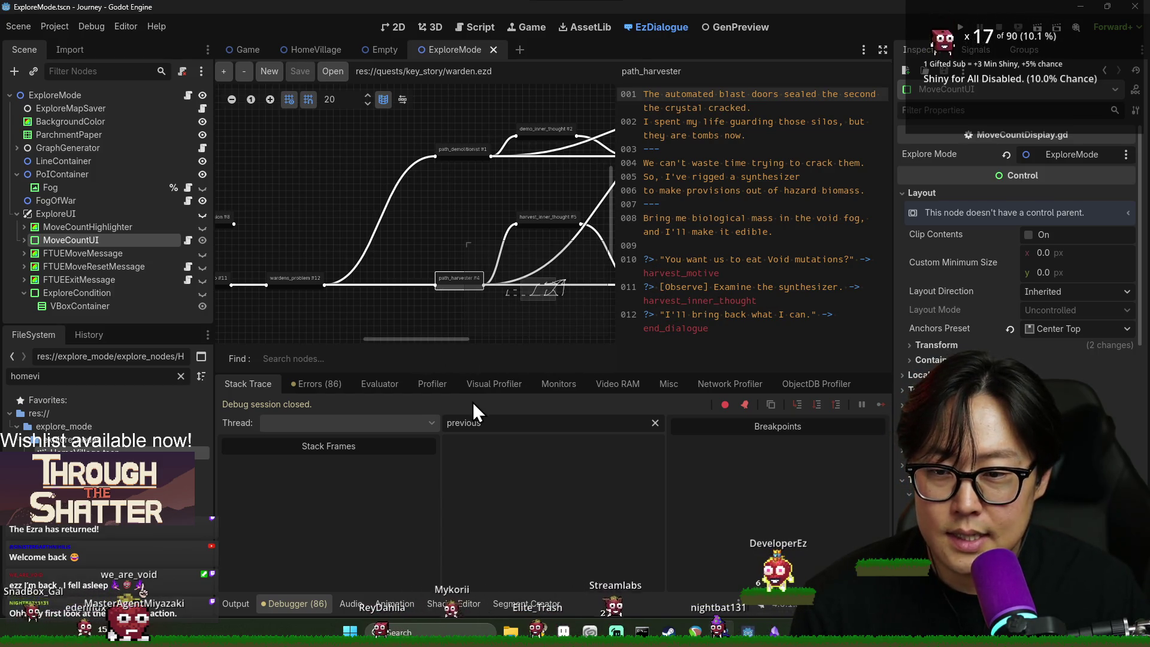
- Enlarge the dialogue graph by shrinking the bottom panel and widening the dialogue text panel
drag(480, 386, 480, 429)
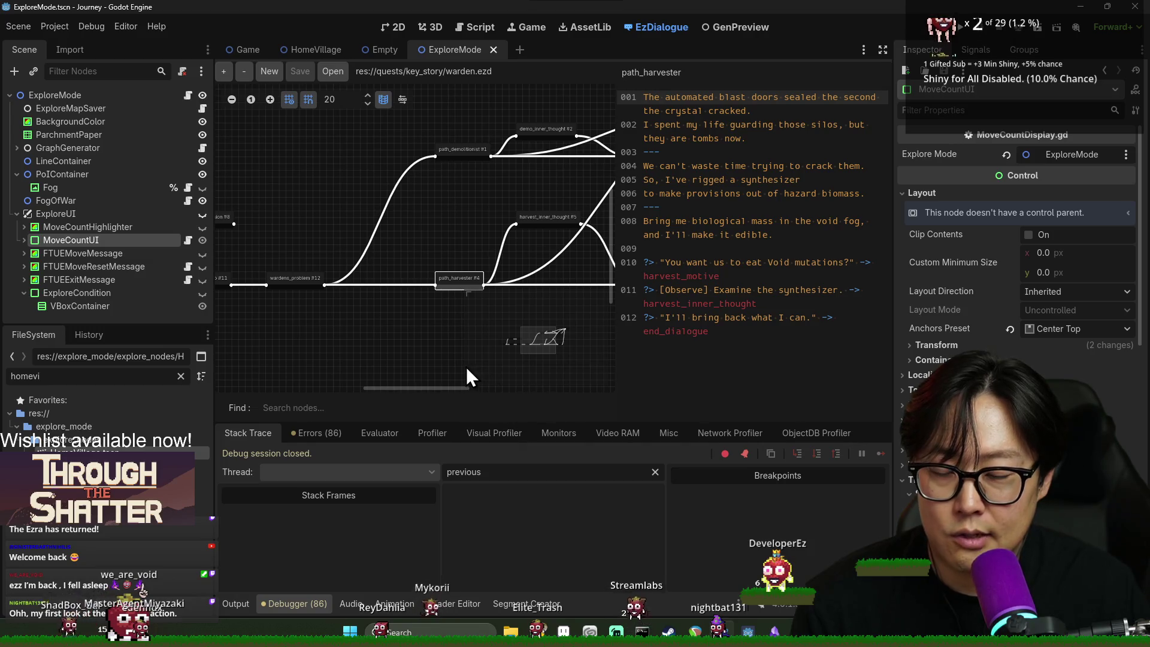
key(alt+Tab)
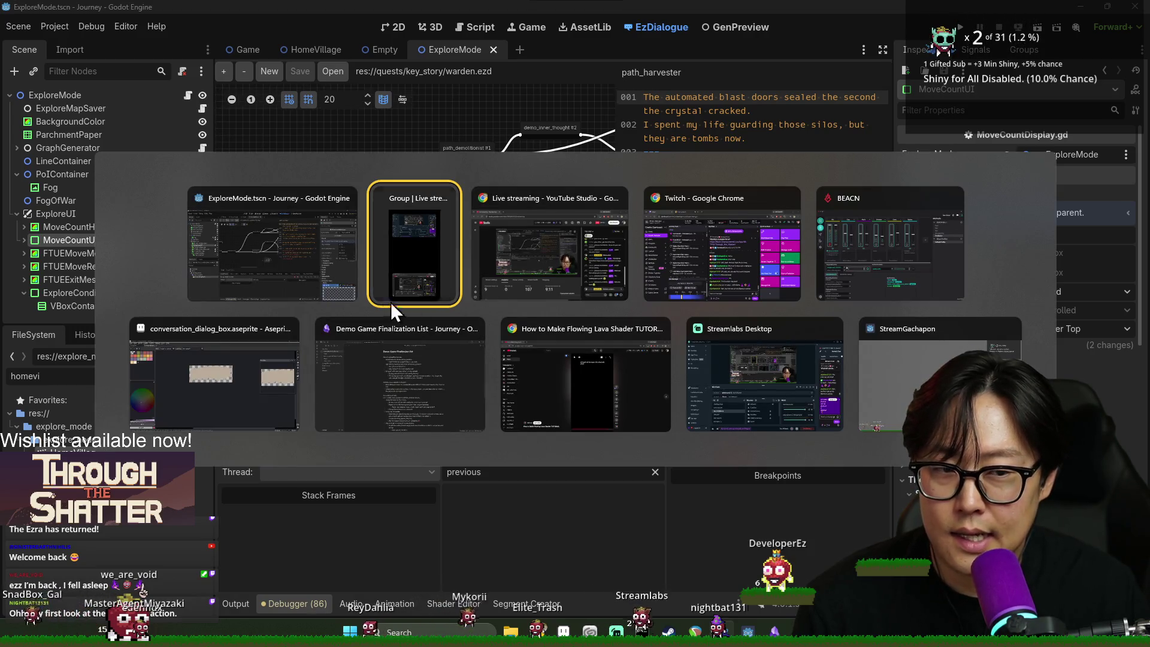
click(339, 282)
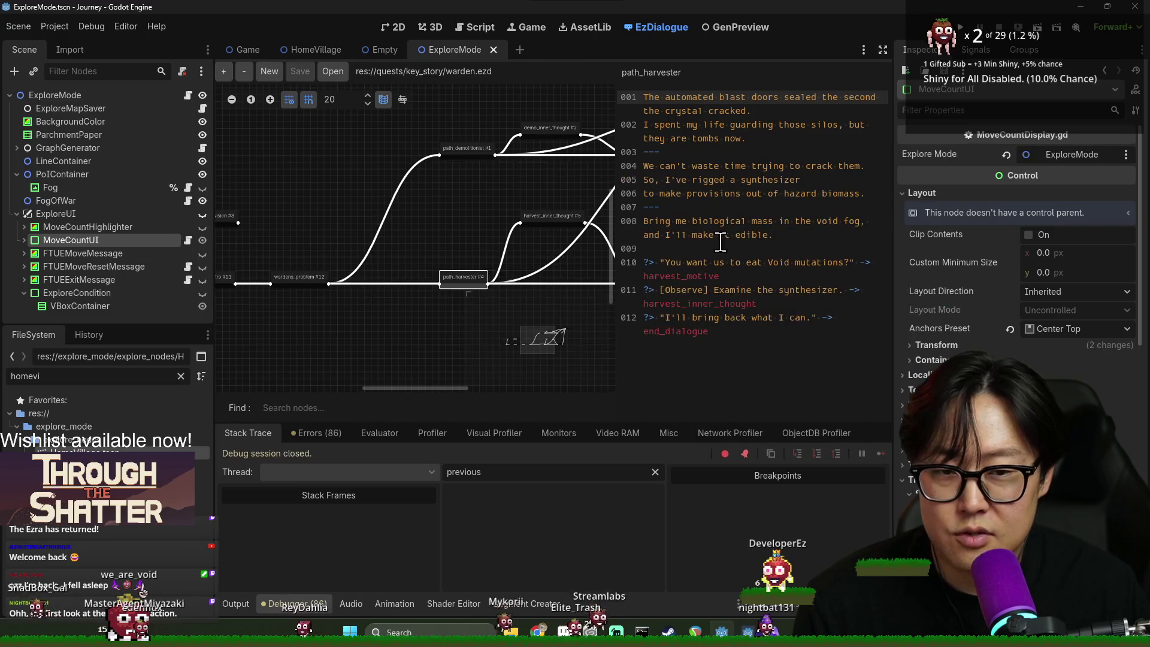
mouse_move(611, 264)
mouse_down()
mouse_move(503, 264)
mouse_move(348, 295)
mouse_up()
- Read the path_demolitionist and demo_inner_thought dialogue, then bring up the Raid Channel browser
click(375, 188)
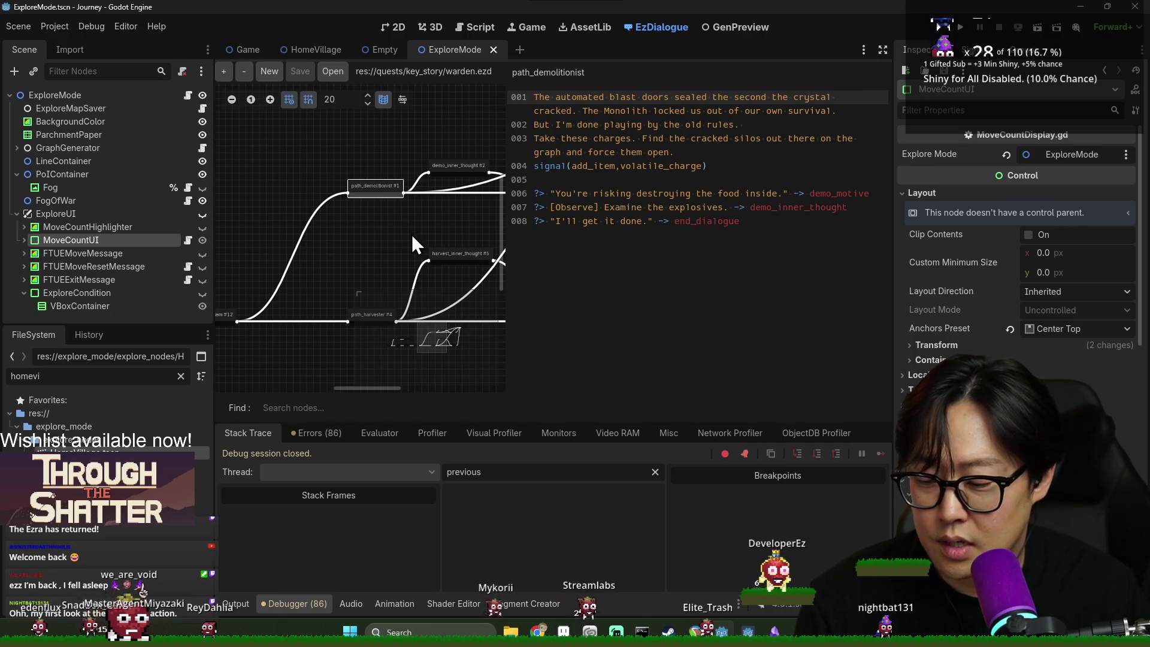
click(451, 168)
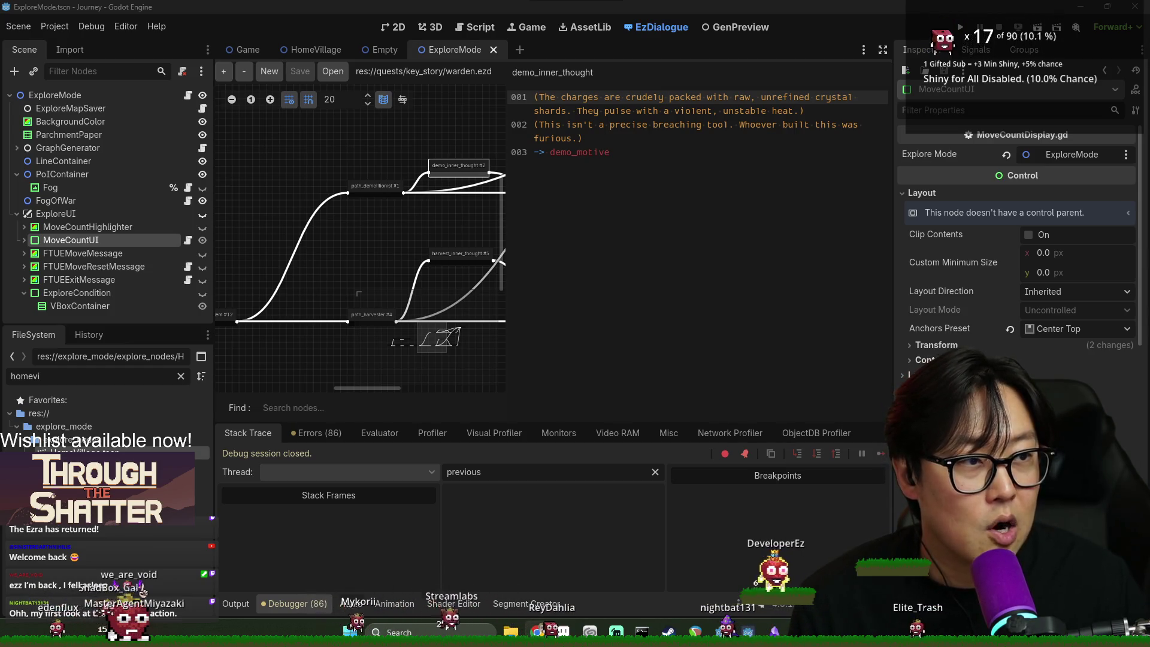
mouse_move(549, 178)
mouse_down()
mouse_move(663, 106)
mouse_move(609, 90)
mouse_up()
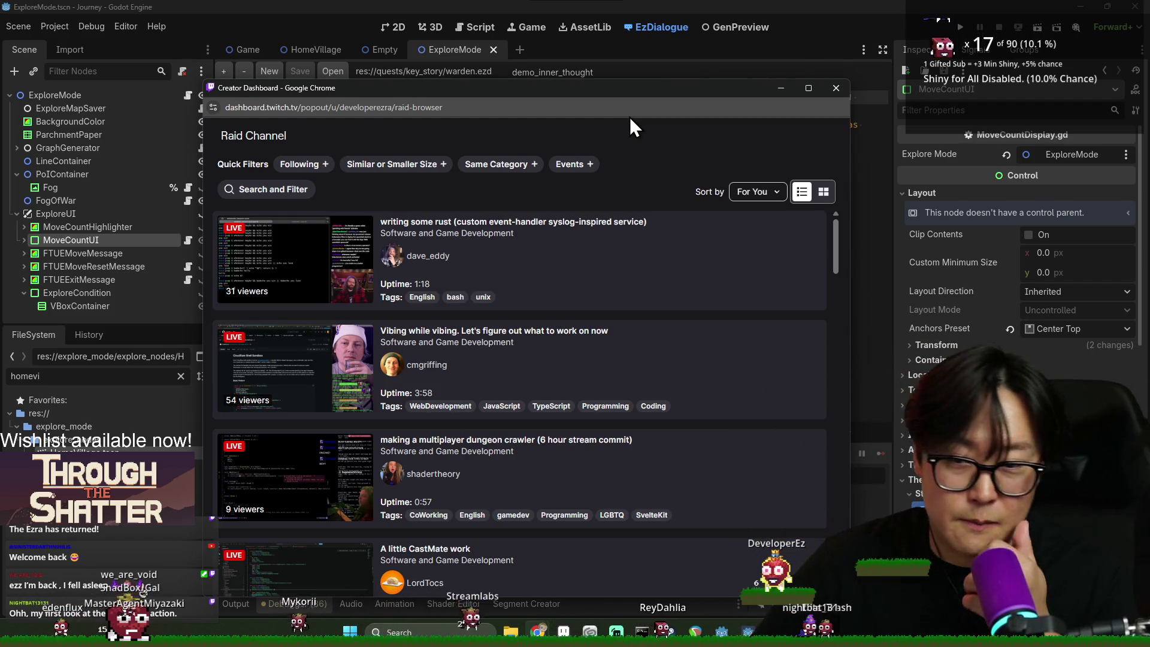
- Toggle the Following filter on and off, then preview the 'making a multiplayer dungeon crawler' stream
click(309, 165)
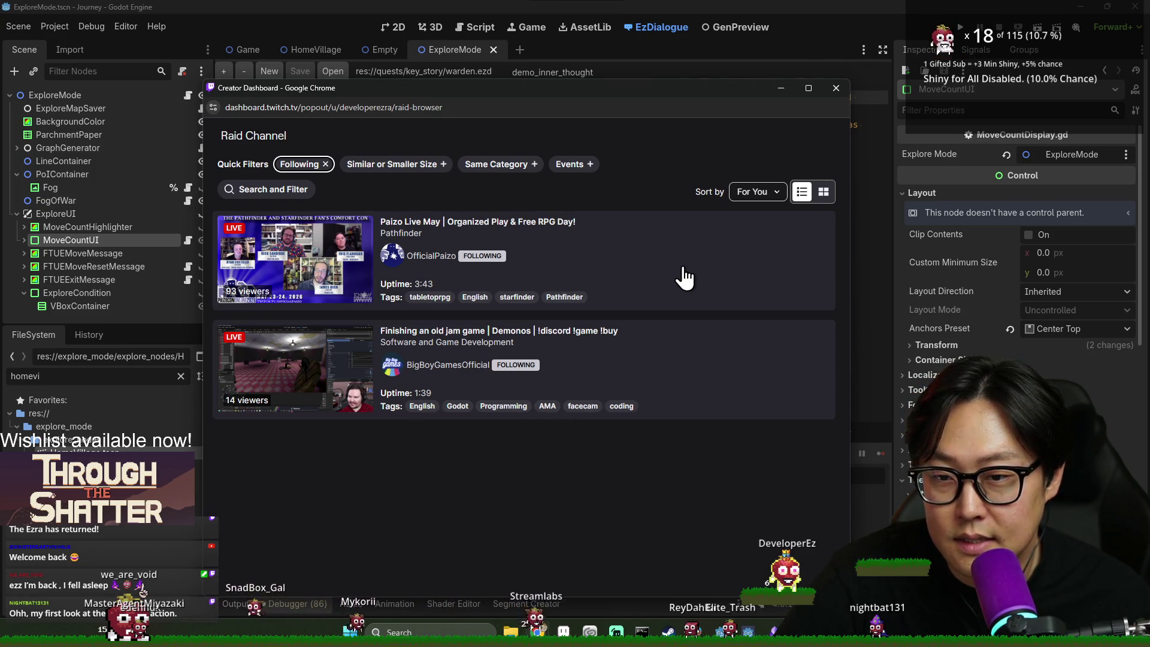
click(324, 165)
scroll(448, 313, down, 3)
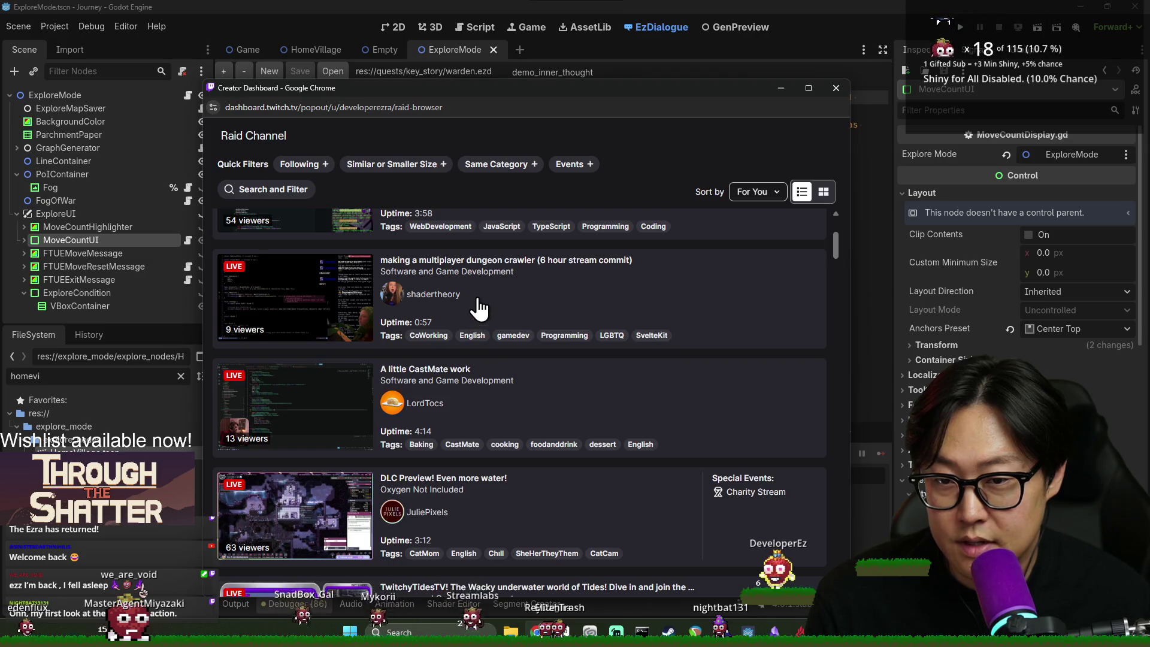
click(445, 313)
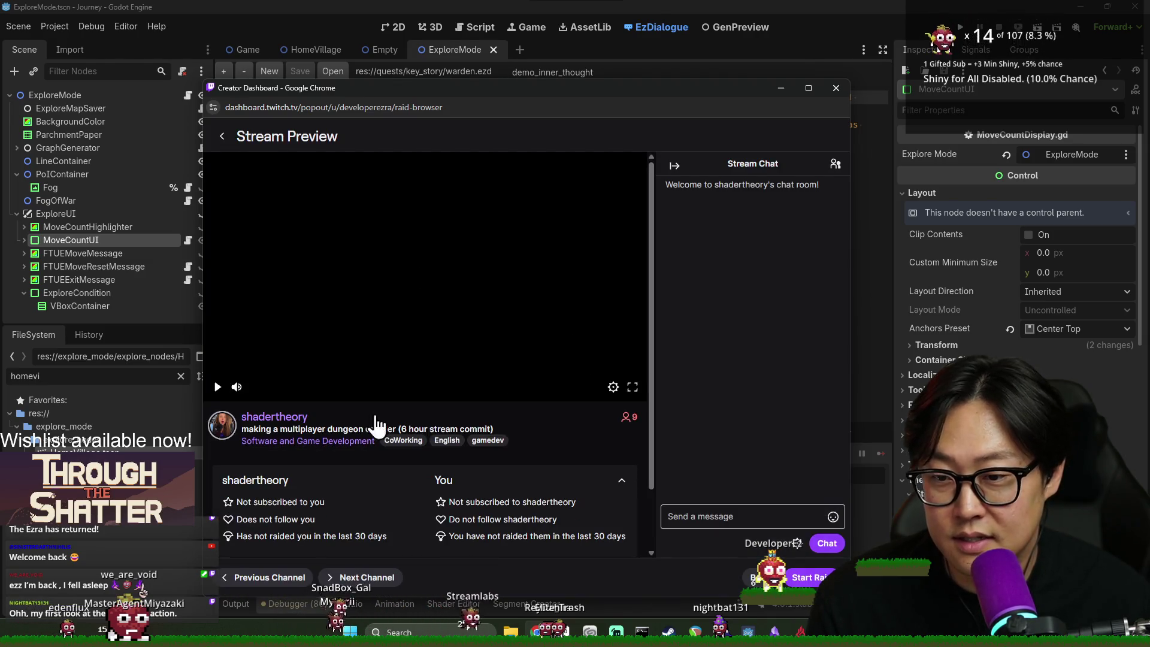